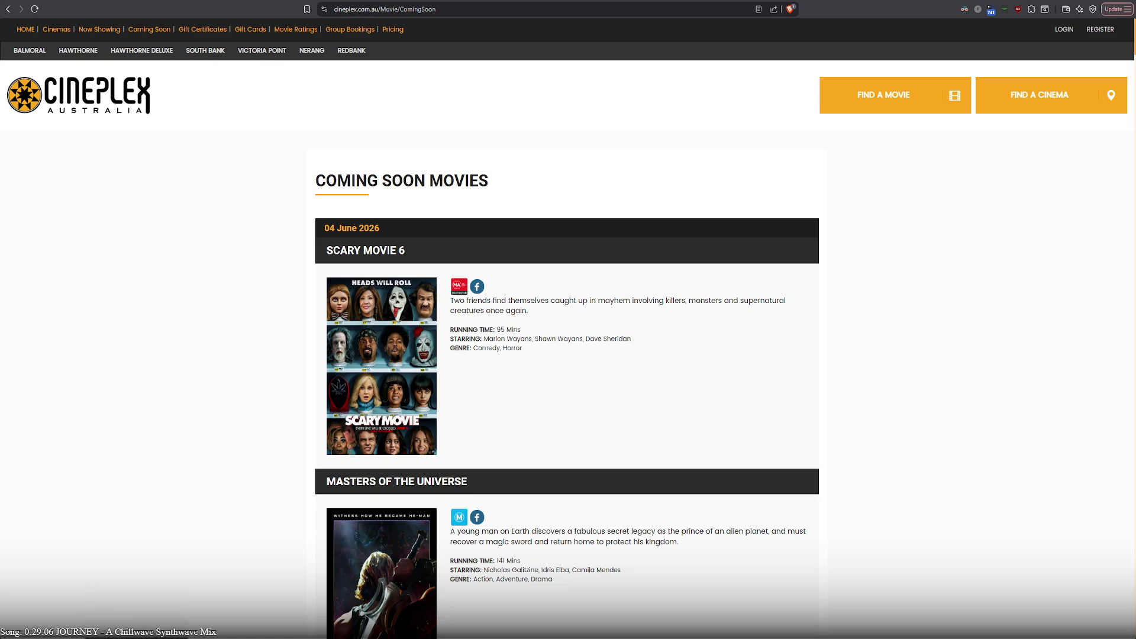
Step: Leave the Cineplex coming-soon listings for the localhost Games.html tab
{"action": "scroll", "coordinate": [568, 329], "scroll_direction": "down", "scroll_amount": 6}
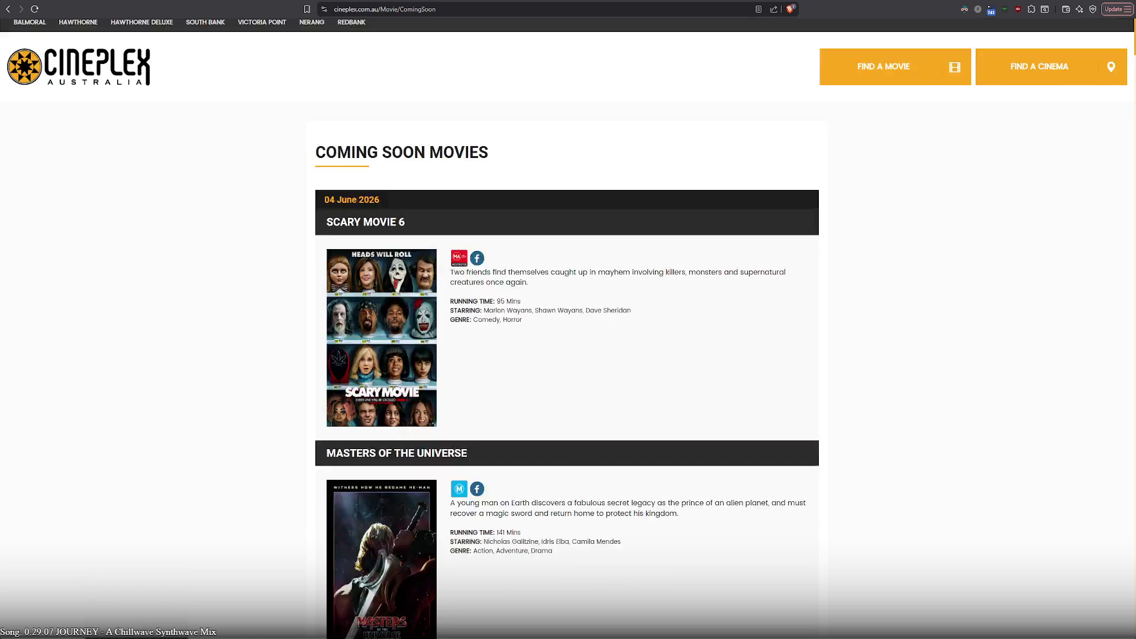
{"action": "scroll", "coordinate": [568, 329], "scroll_direction": "up", "scroll_amount": 4}
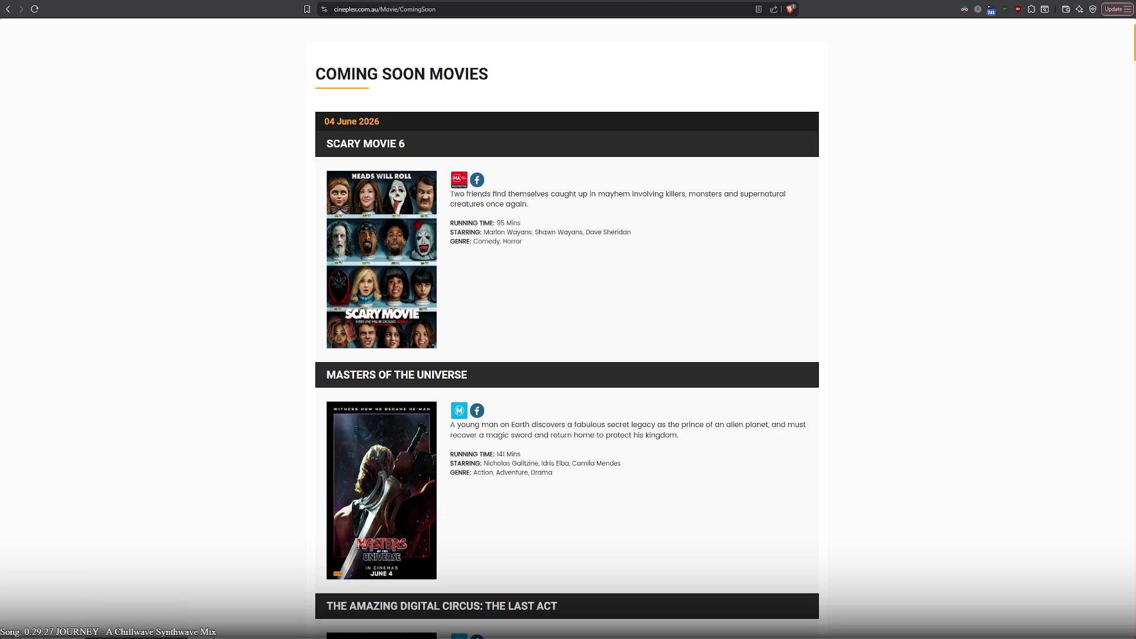
{"action": "key", "text": "ctrl+Tab"}
{"action": "key", "text": "ctrl+Tab"}
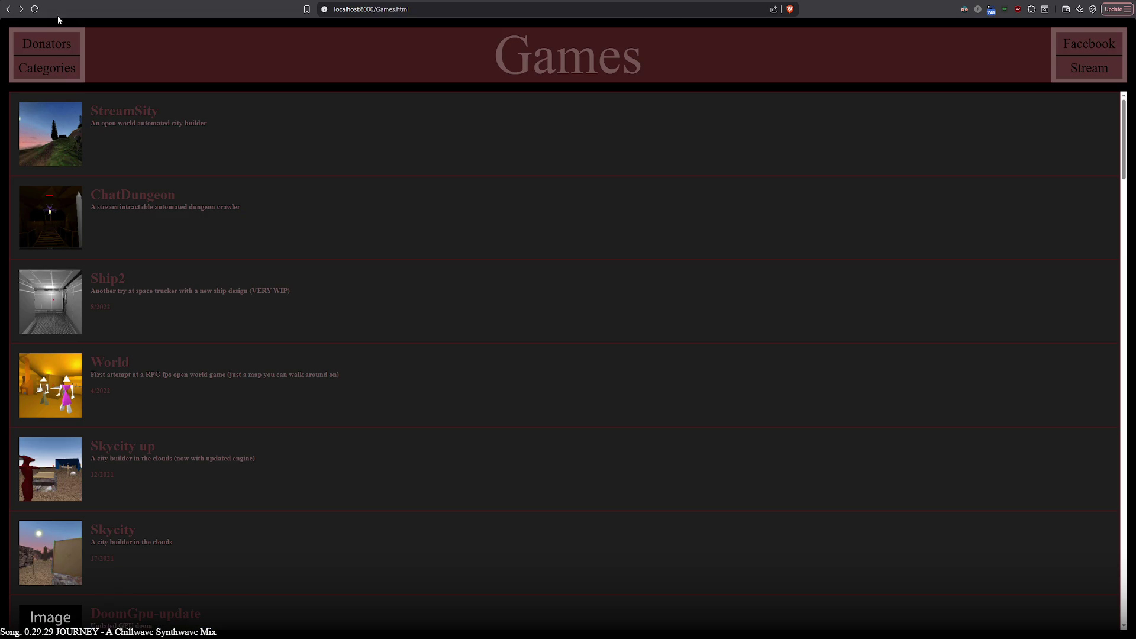
Step: Return to the 'obs page permissions' results, then bring up the Advanced Scene Switcher window
{"action": "key", "text": "ctrl+shift+Tab"}
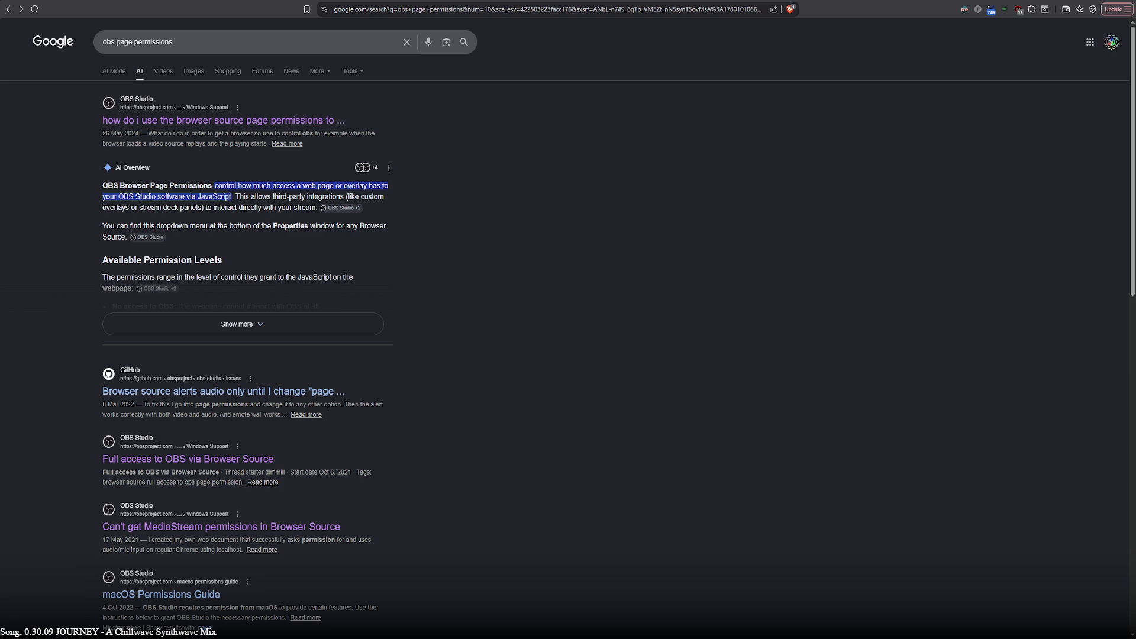
{"action": "key", "text": "alt+Tab"}
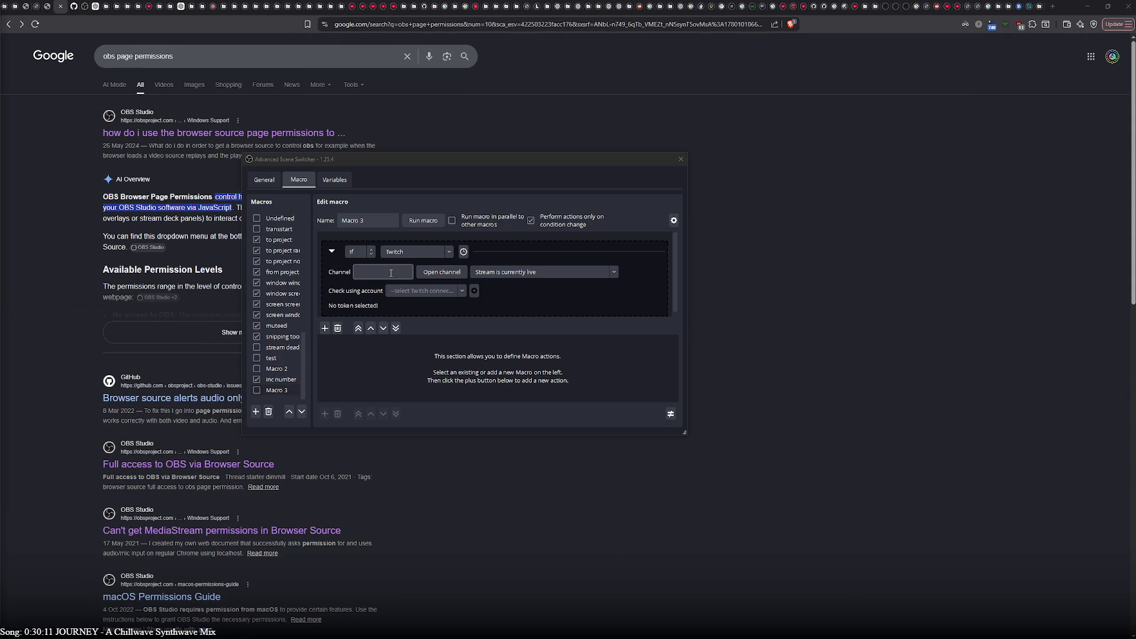
Step: Enter the Twitch channel name, copied from the stream, into Macro 3's Channel field
{"action": "left_click", "coordinate": [391, 272]}
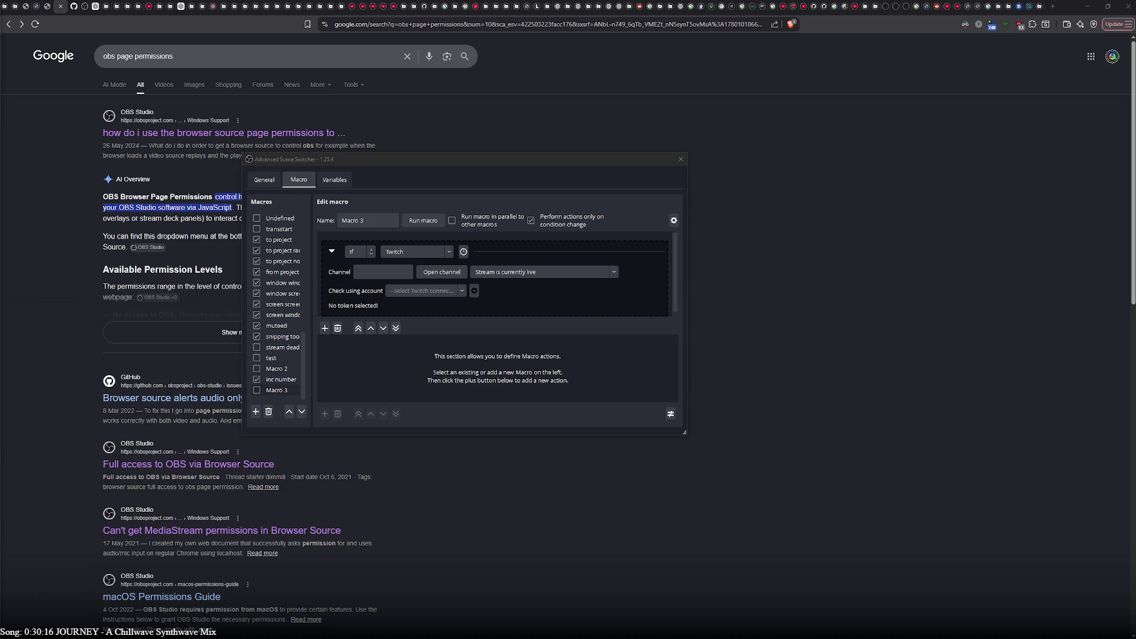
{"action": "key", "text": "alt+Tab"}
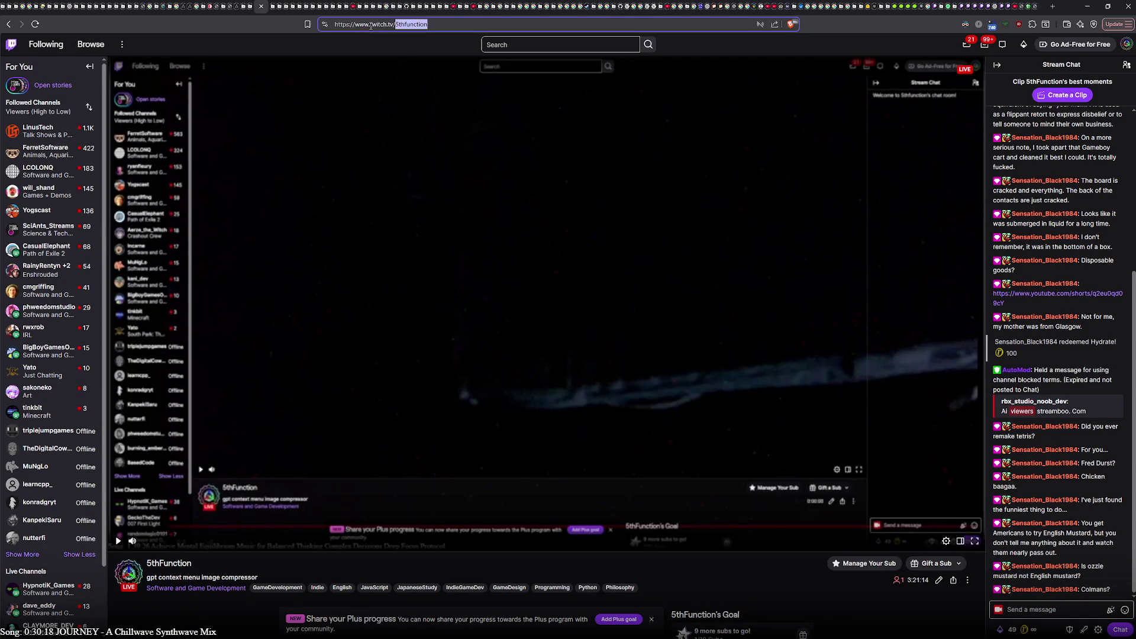
{"action": "key", "text": "alt+Tab"}
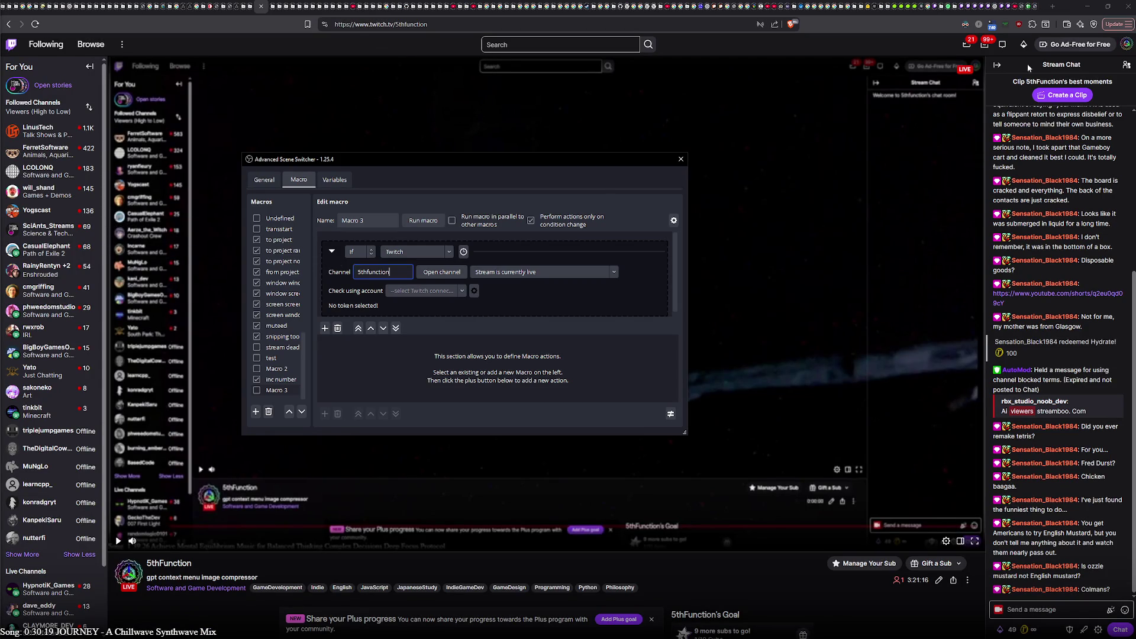
{"action": "left_click", "coordinate": [1087, 5]}
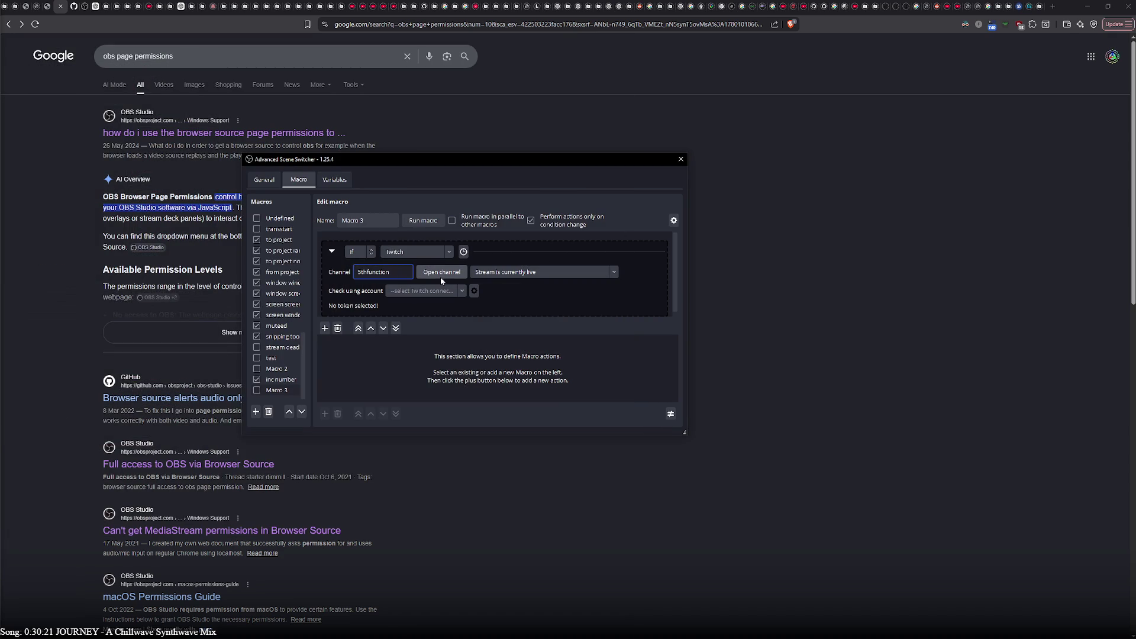
{"action": "left_click", "coordinate": [508, 294]}
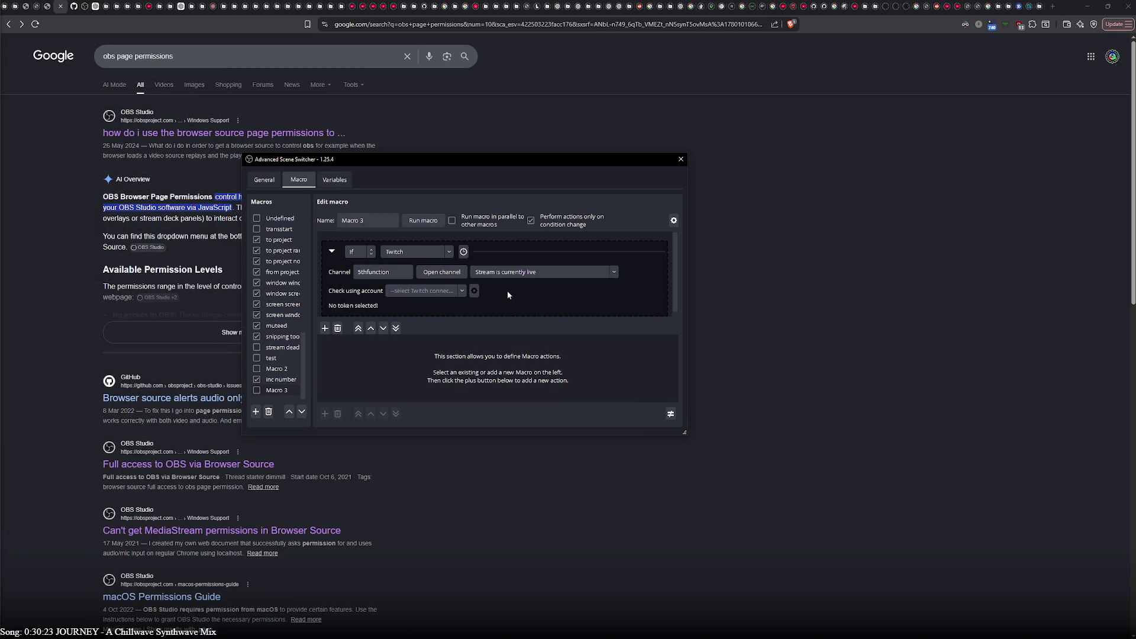
Step: Verify the channel by opening its Twitch page, then close that page
{"action": "left_click", "coordinate": [460, 296]}
{"action": "left_click", "coordinate": [467, 299]}
{"action": "left_click", "coordinate": [441, 272]}
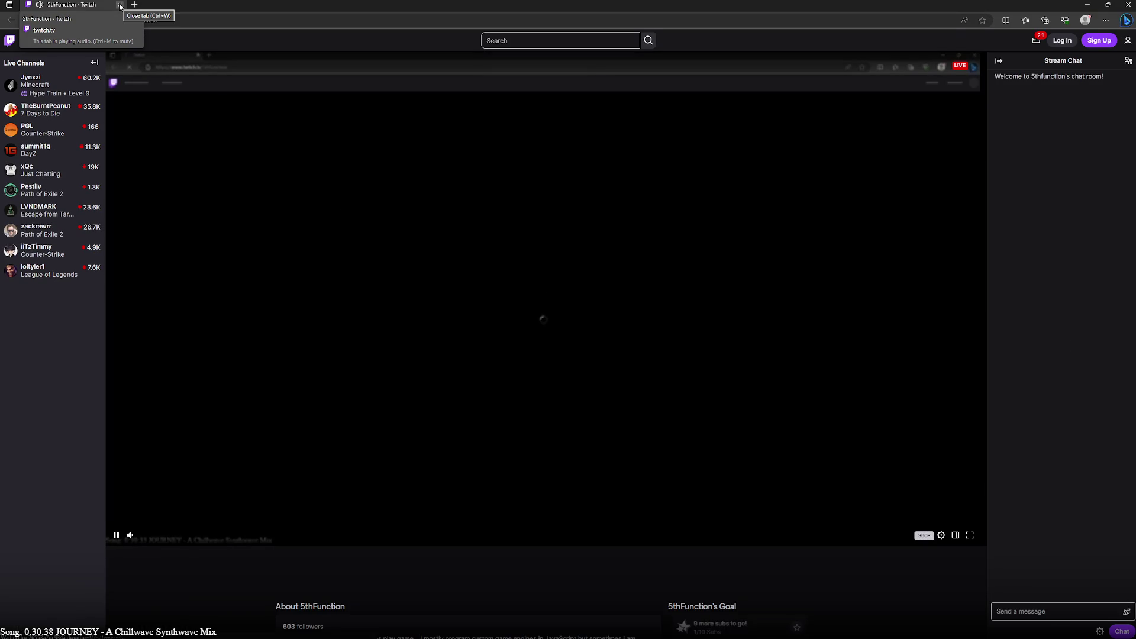
{"action": "left_click", "coordinate": [120, 7]}
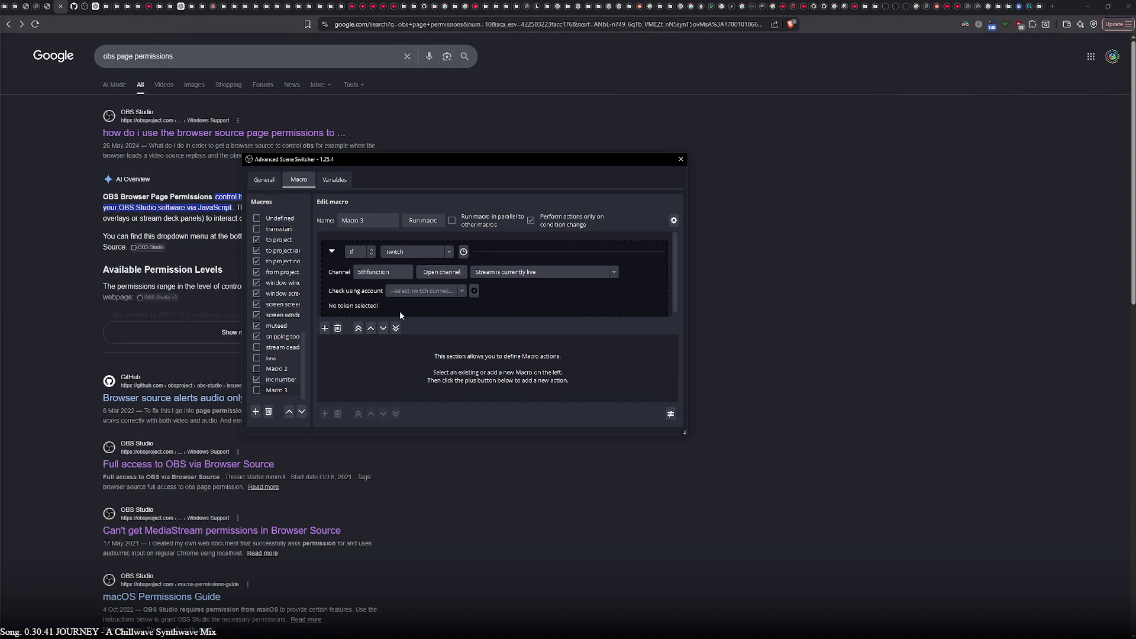
{"action": "left_click", "coordinate": [611, 270]}
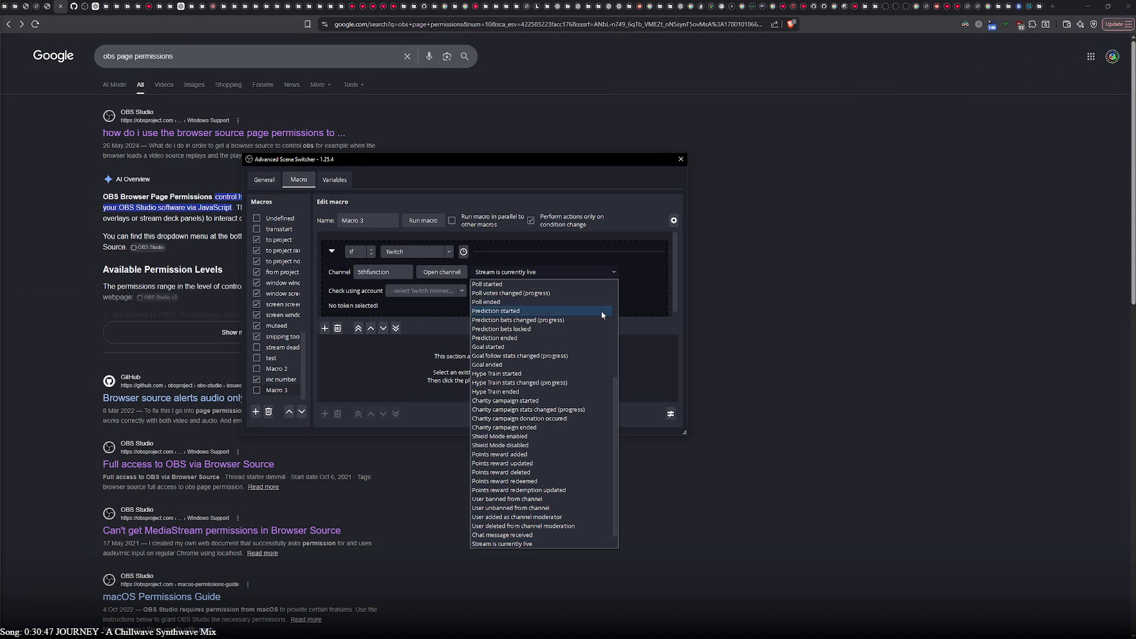
Step: Set the Twitch event to 'Chat message received' with 'a' as the message text
{"action": "scroll", "coordinate": [585, 382], "scroll_direction": "down", "scroll_amount": 1}
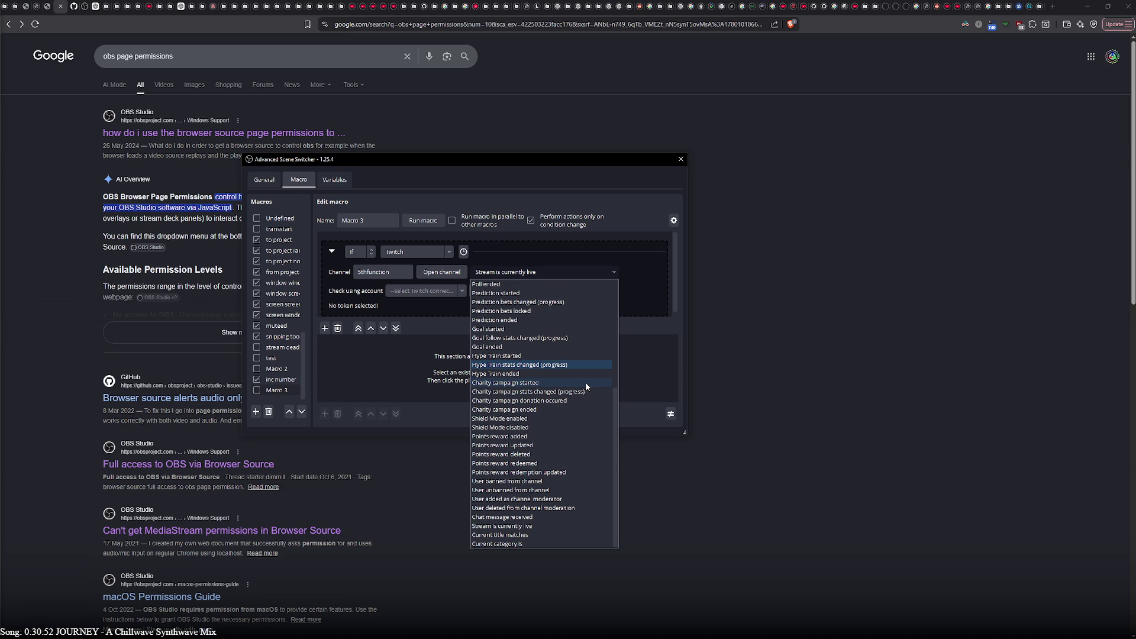
{"action": "left_click", "coordinate": [506, 517]}
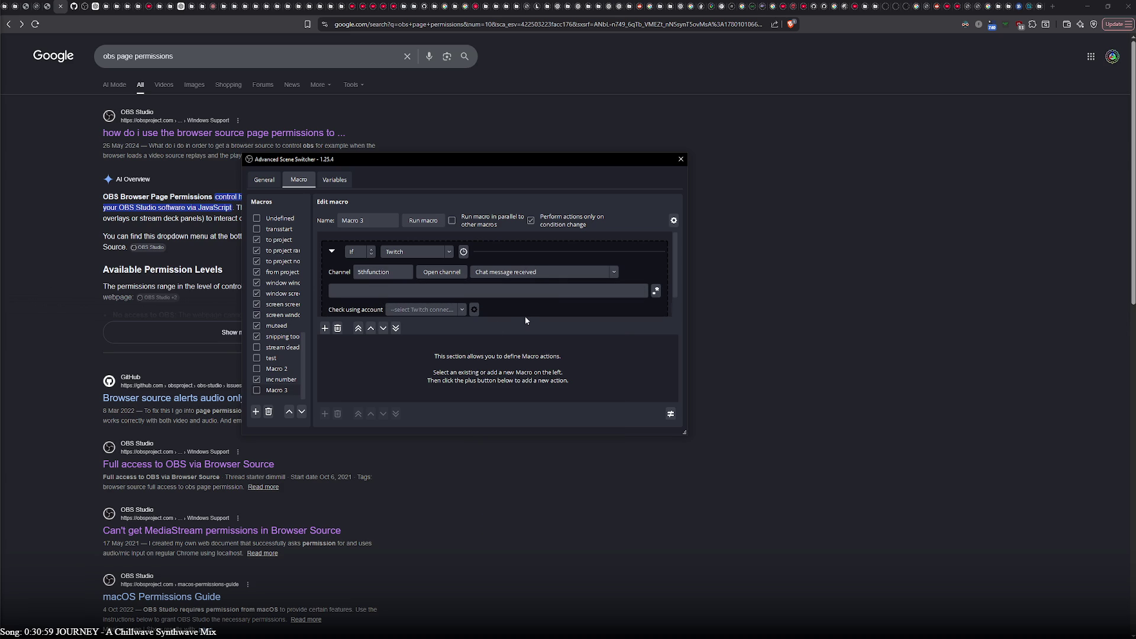
{"action": "scroll", "coordinate": [515, 311], "scroll_direction": "down", "scroll_amount": 1}
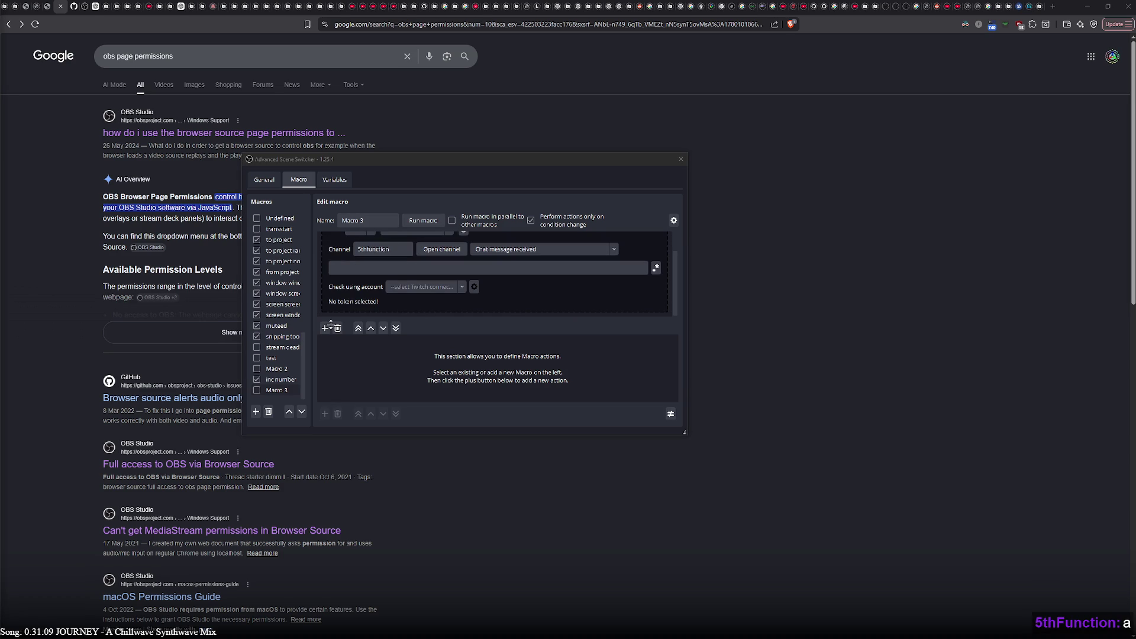
{"action": "left_click", "coordinate": [462, 289]}
{"action": "left_click", "coordinate": [454, 269]}
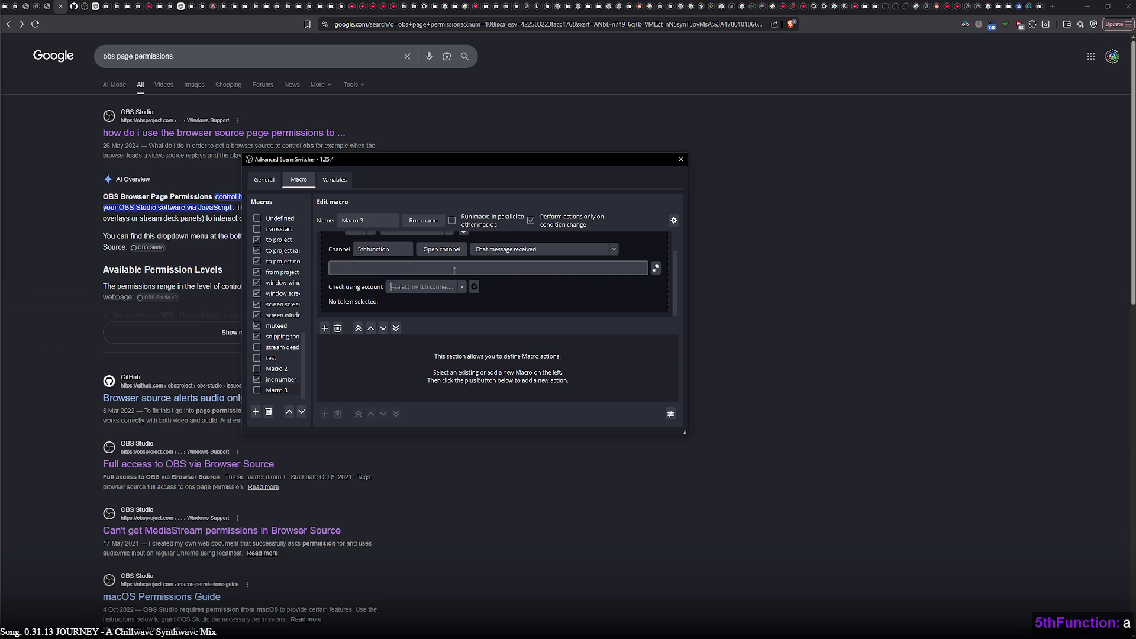
{"action": "type", "text": "a"}
{"action": "left_click", "coordinate": [488, 290]}
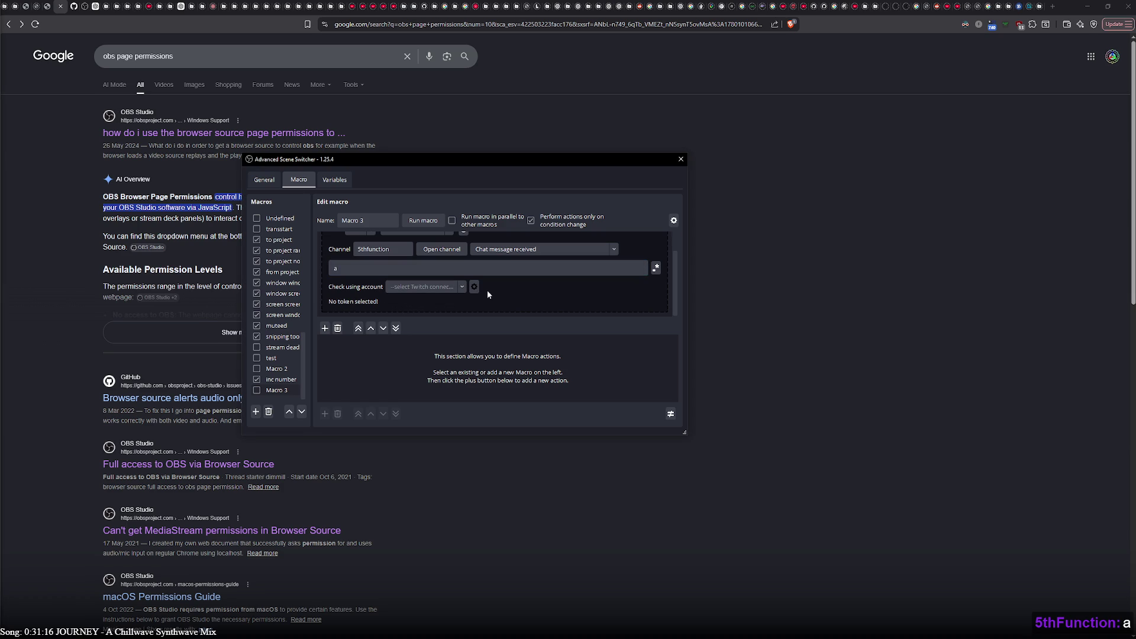
{"action": "left_click", "coordinate": [420, 350]}
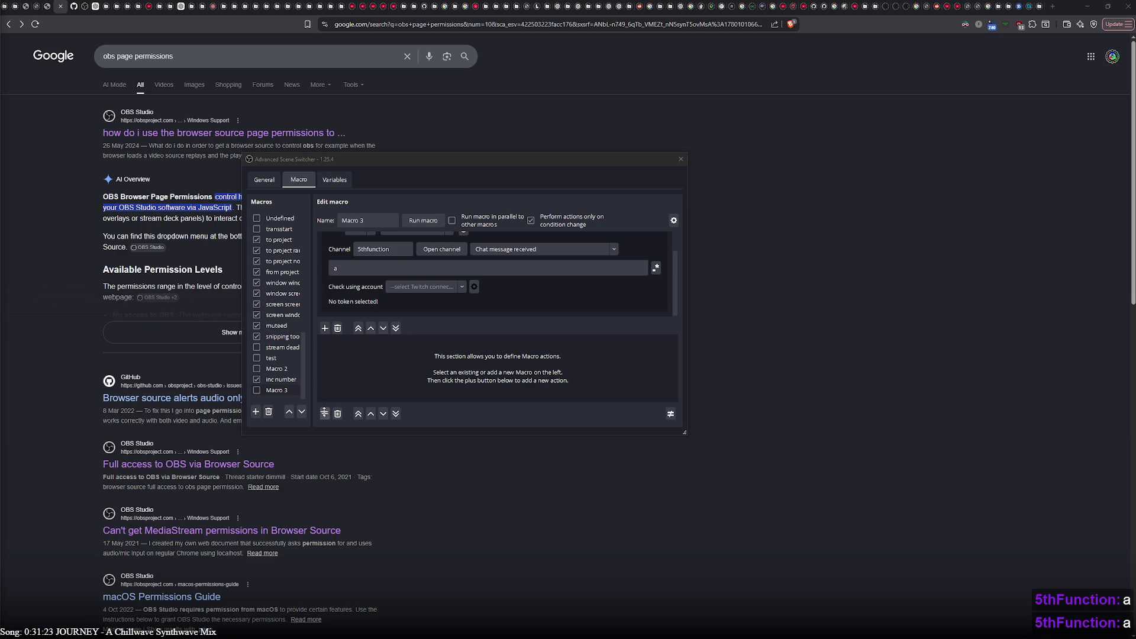
Step: Add a Switch scene action to Macro 3 targeting Previous Scene
{"action": "left_click", "coordinate": [325, 414]}
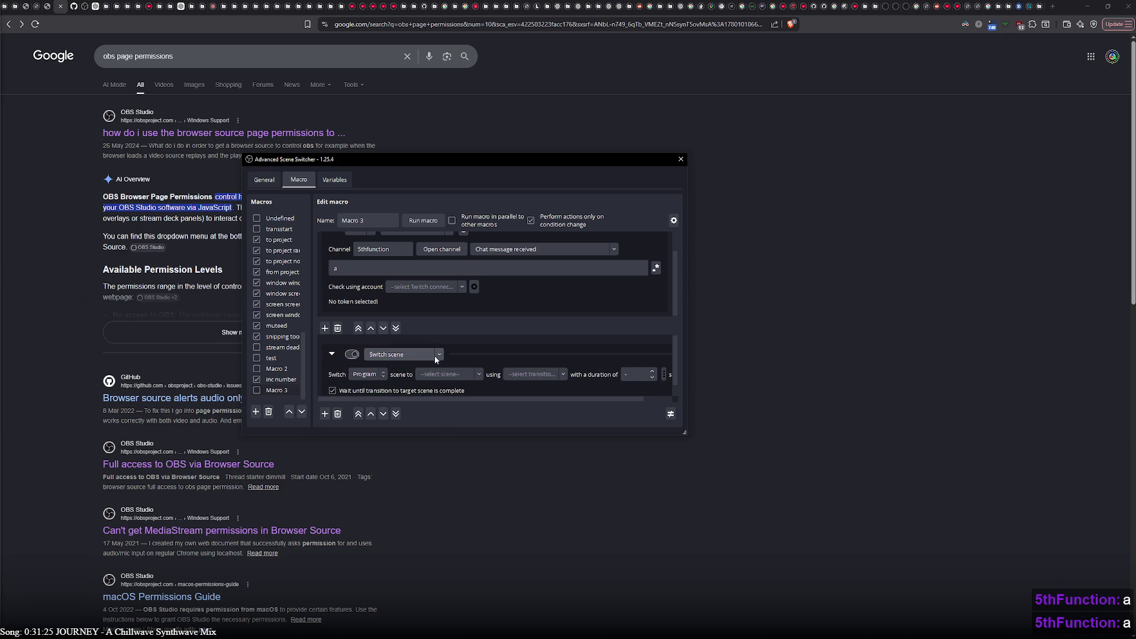
{"action": "left_click", "coordinate": [436, 358]}
{"action": "left_click", "coordinate": [480, 374]}
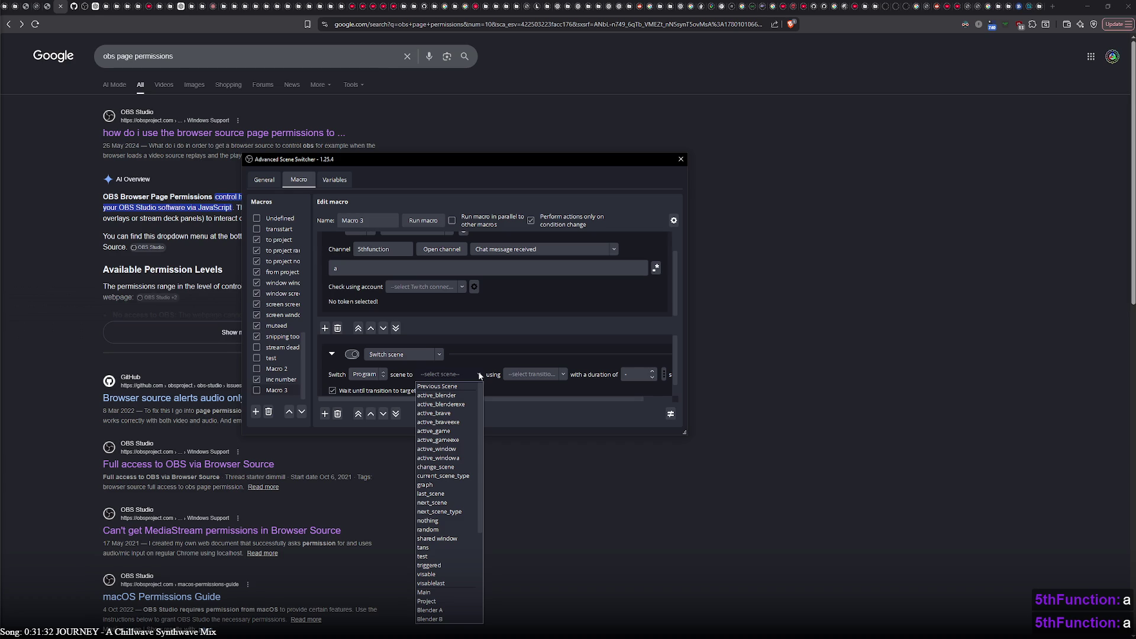
{"action": "left_click", "coordinate": [471, 386]}
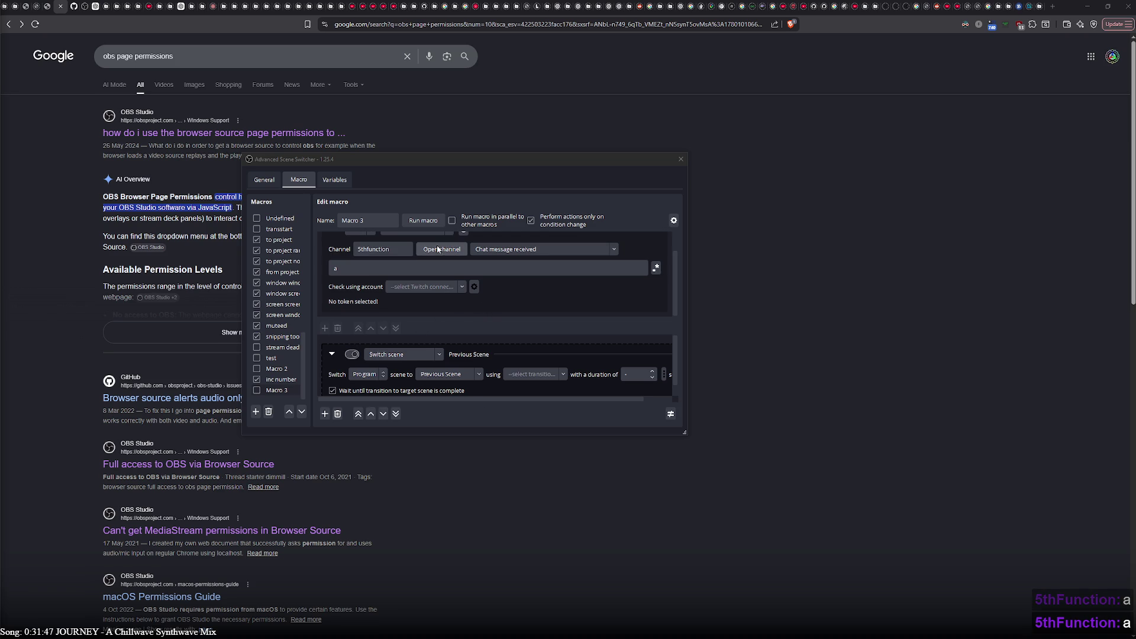
Step: Check the Twitch account connection options, then dismiss them
{"action": "left_click", "coordinate": [462, 288]}
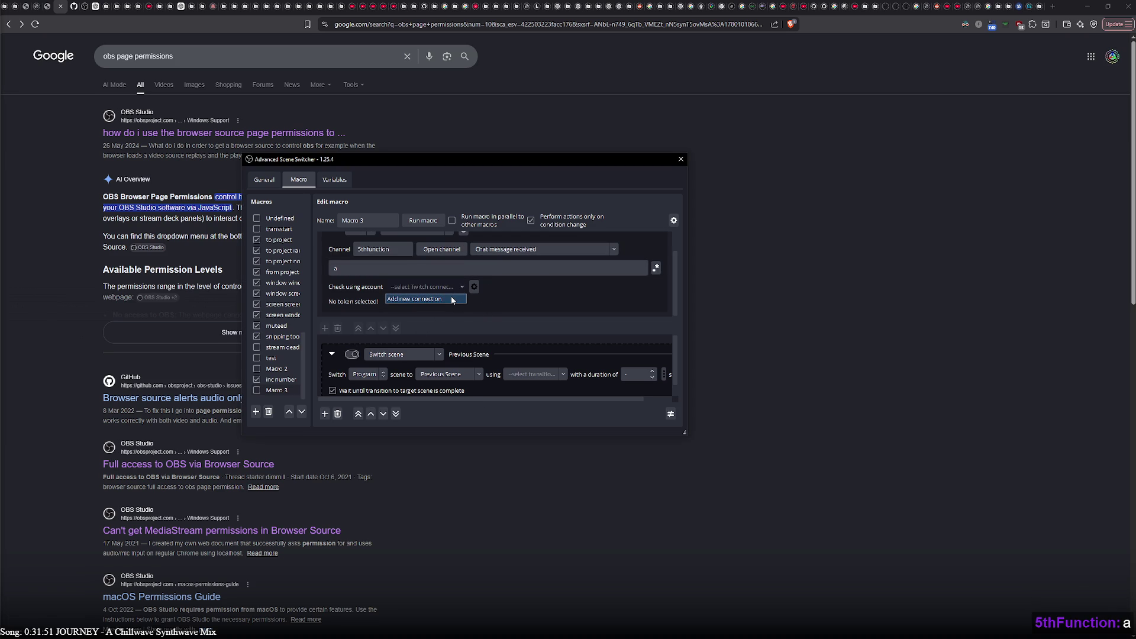
{"action": "left_click", "coordinate": [487, 299]}
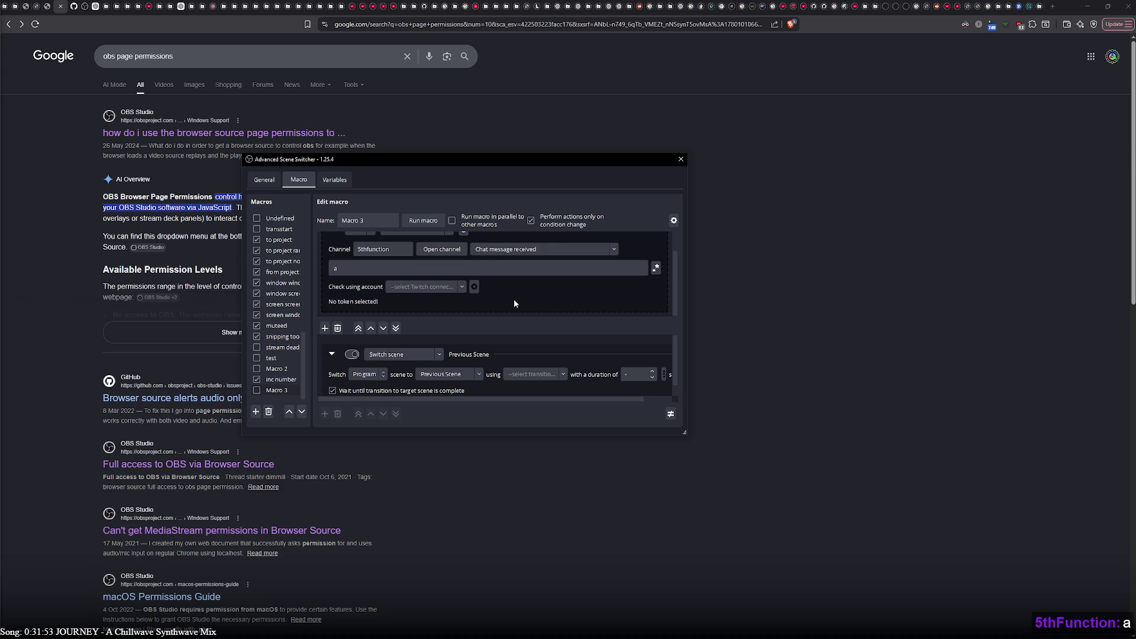
{"action": "left_click", "coordinate": [617, 250]}
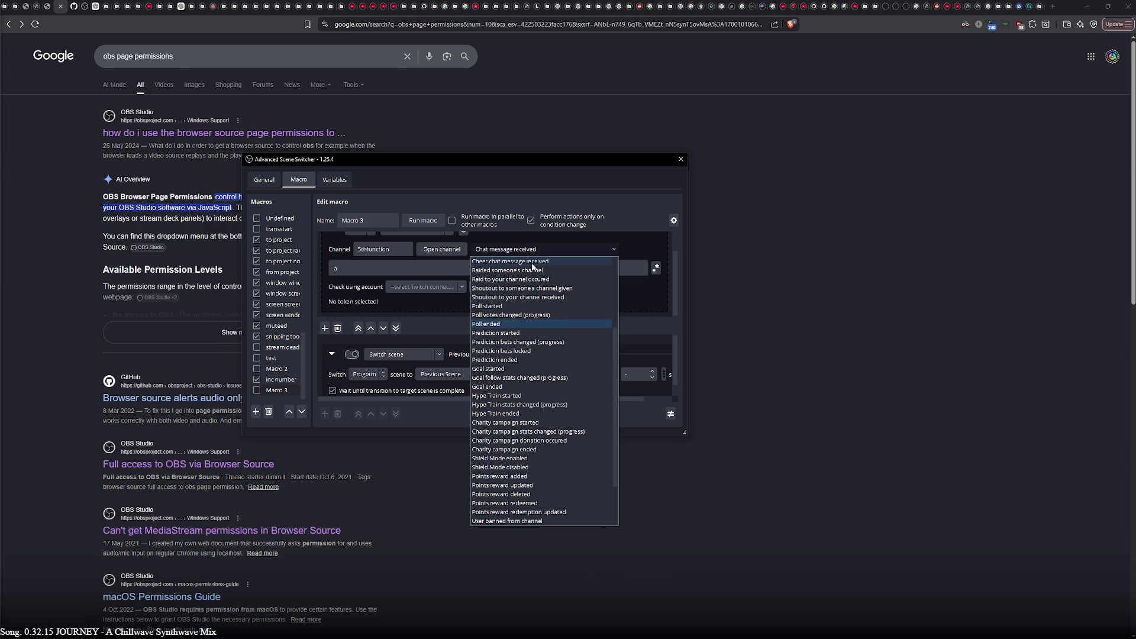
Step: Try the prediction-started event, then open and close the channel's Twitch page
{"action": "left_click", "coordinate": [521, 331]}
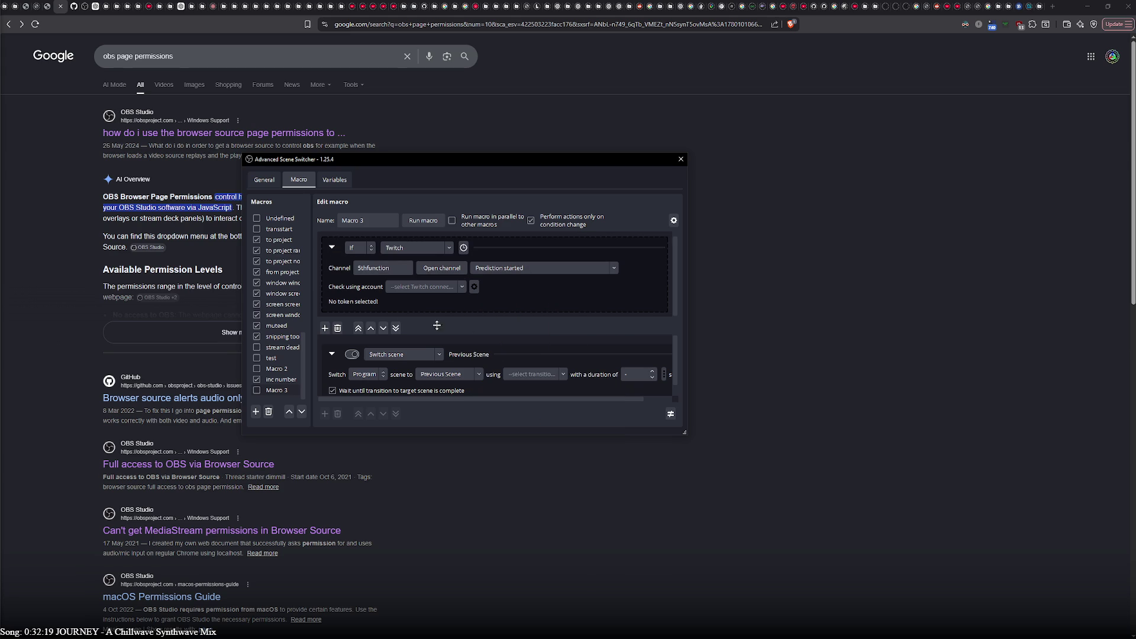
{"action": "left_click", "coordinate": [461, 287]}
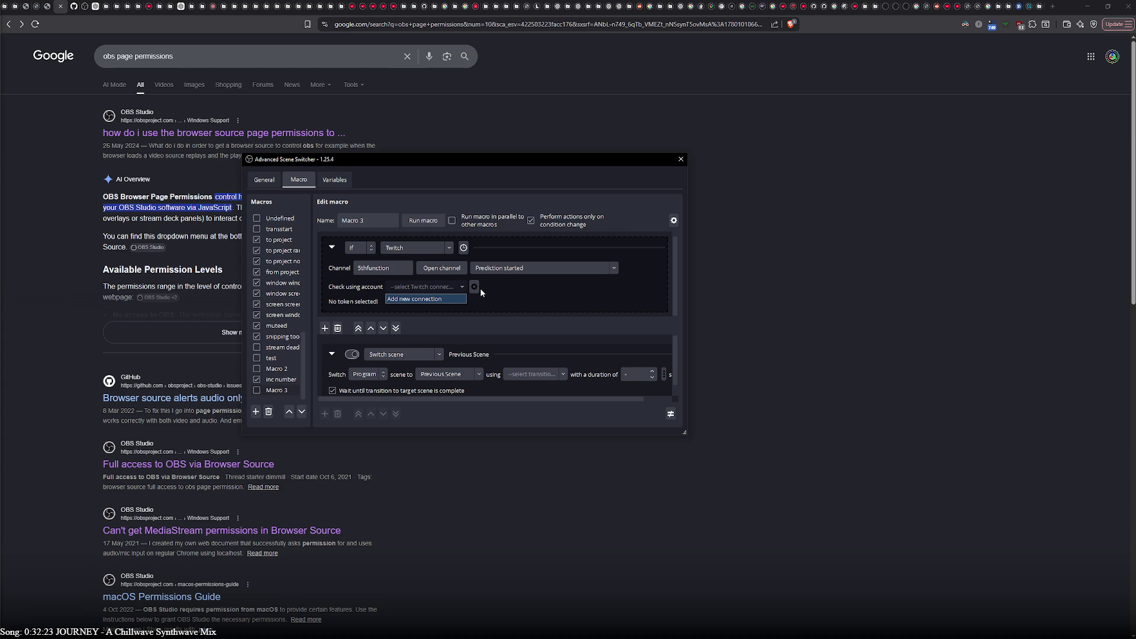
{"action": "left_click", "coordinate": [525, 297]}
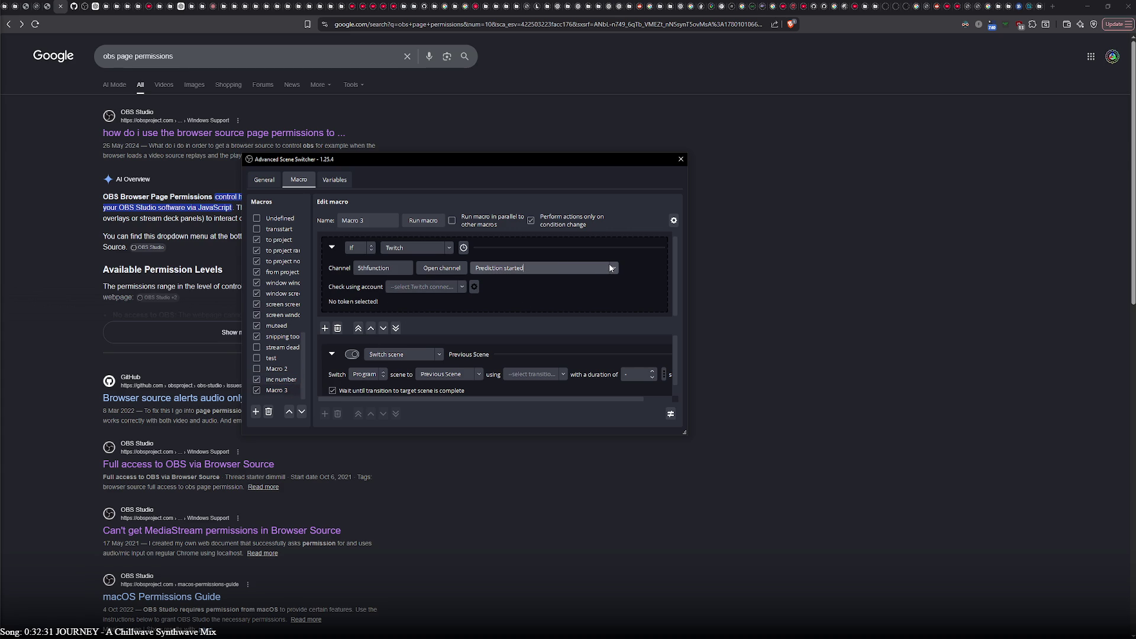
{"action": "left_click", "coordinate": [459, 269]}
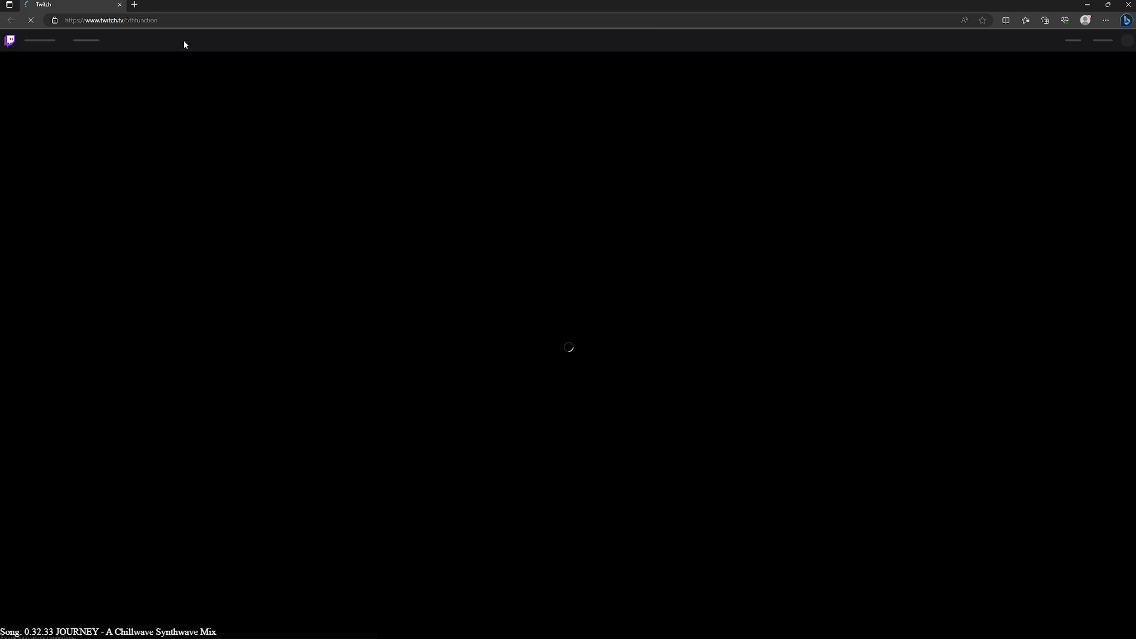
{"action": "key", "text": "ctrl+w"}
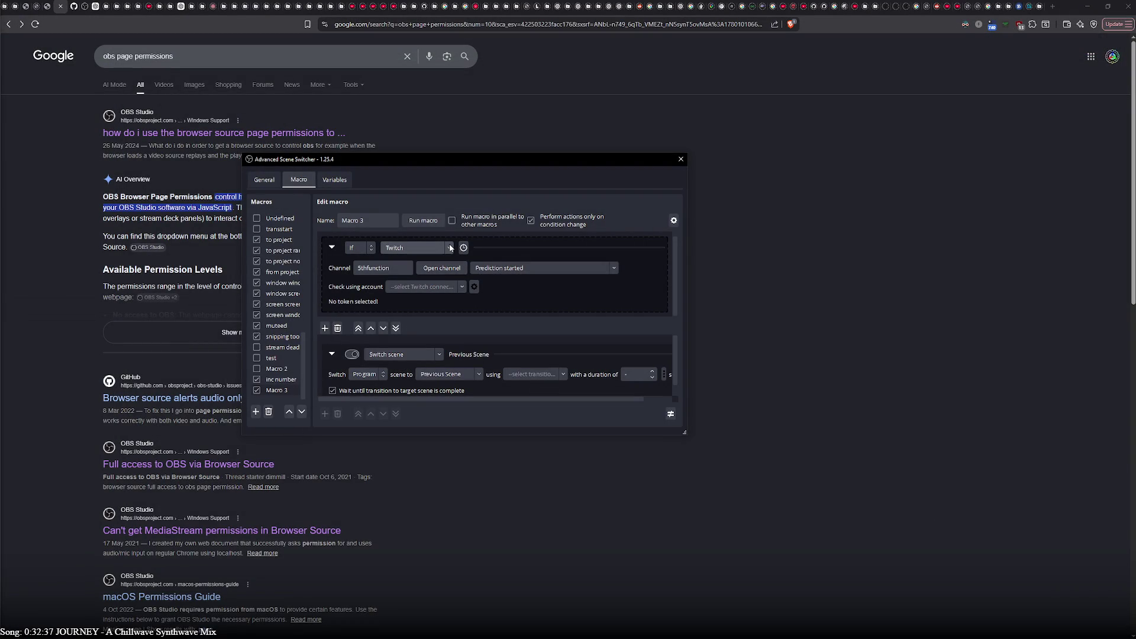
Step: Change the Twitch event back to 'Chat message received' and review the macro
{"action": "left_click", "coordinate": [616, 267]}
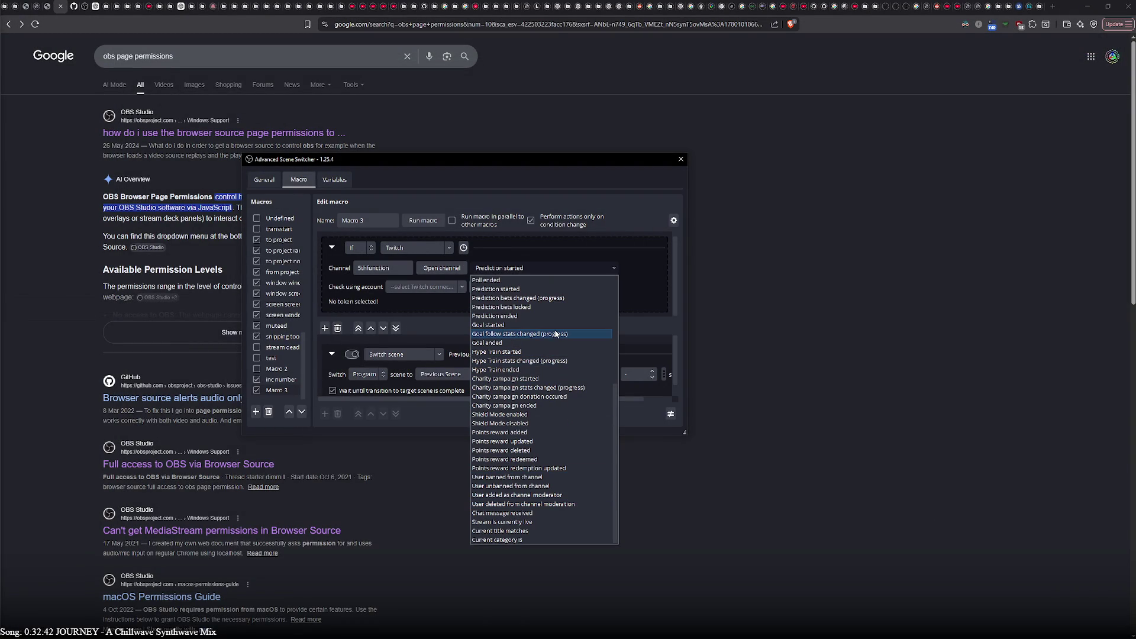
{"action": "left_click", "coordinate": [521, 513]}
{"action": "type", "text": "a"}
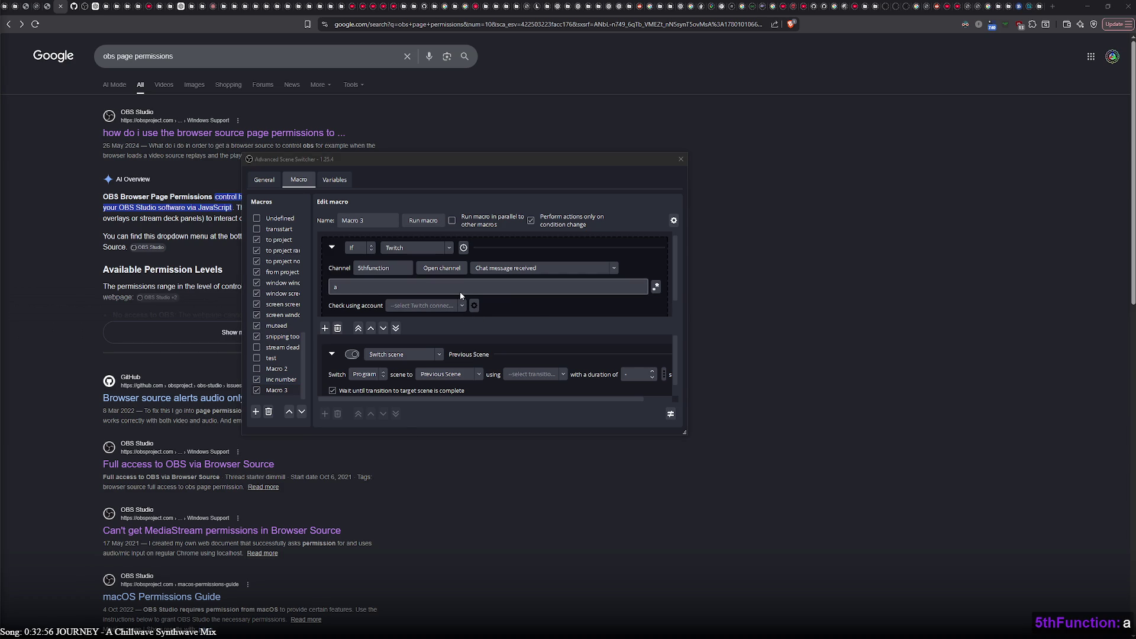
{"action": "scroll", "coordinate": [549, 305], "scroll_direction": "down", "scroll_amount": 1}
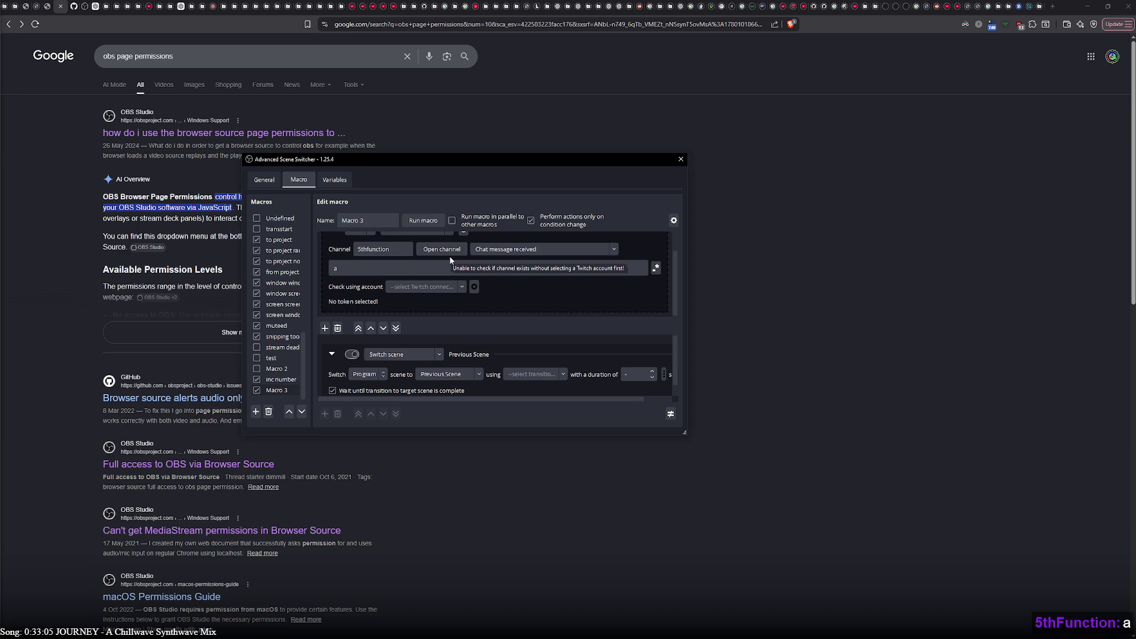
{"action": "scroll", "coordinate": [518, 295], "scroll_direction": "up", "scroll_amount": 1}
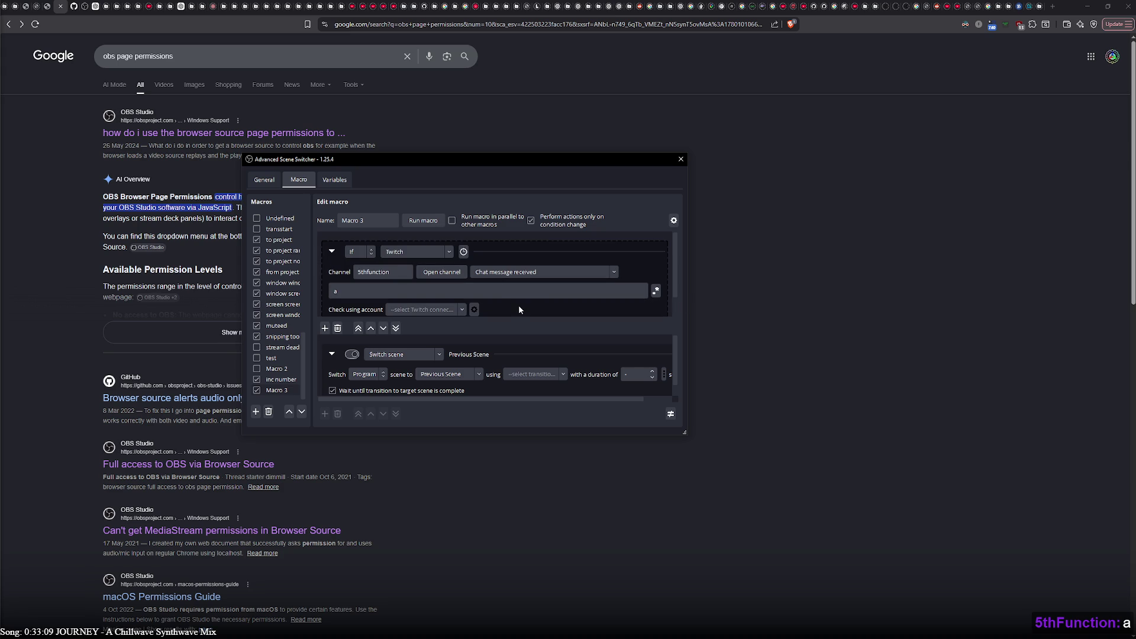
{"action": "scroll", "coordinate": [518, 305], "scroll_direction": "down", "scroll_amount": 1}
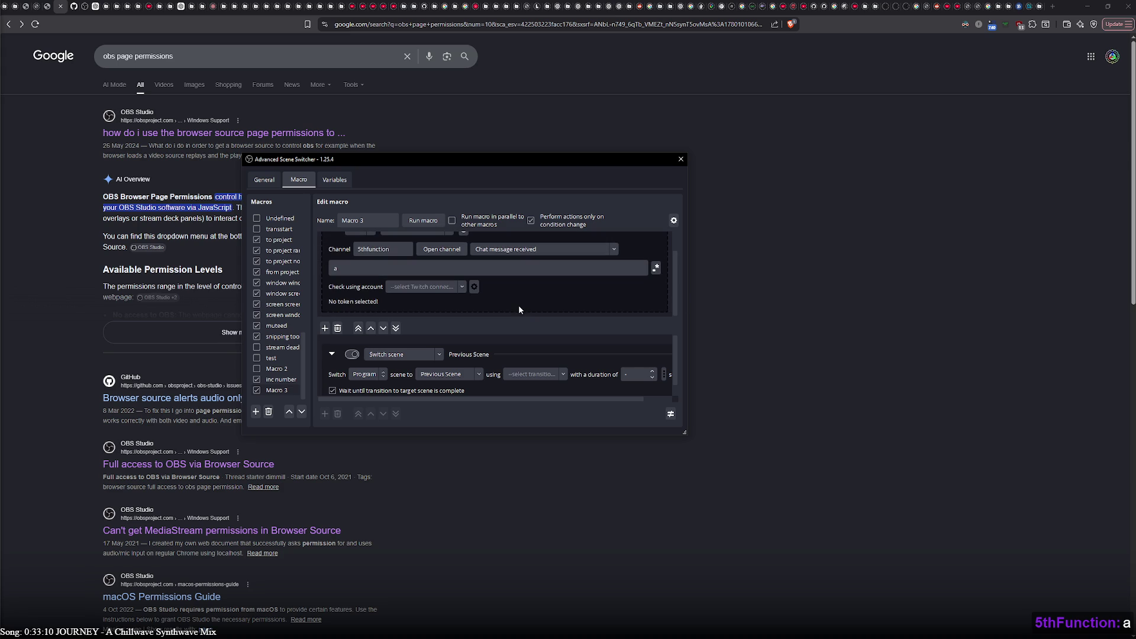
{"action": "left_click", "coordinate": [474, 287]}
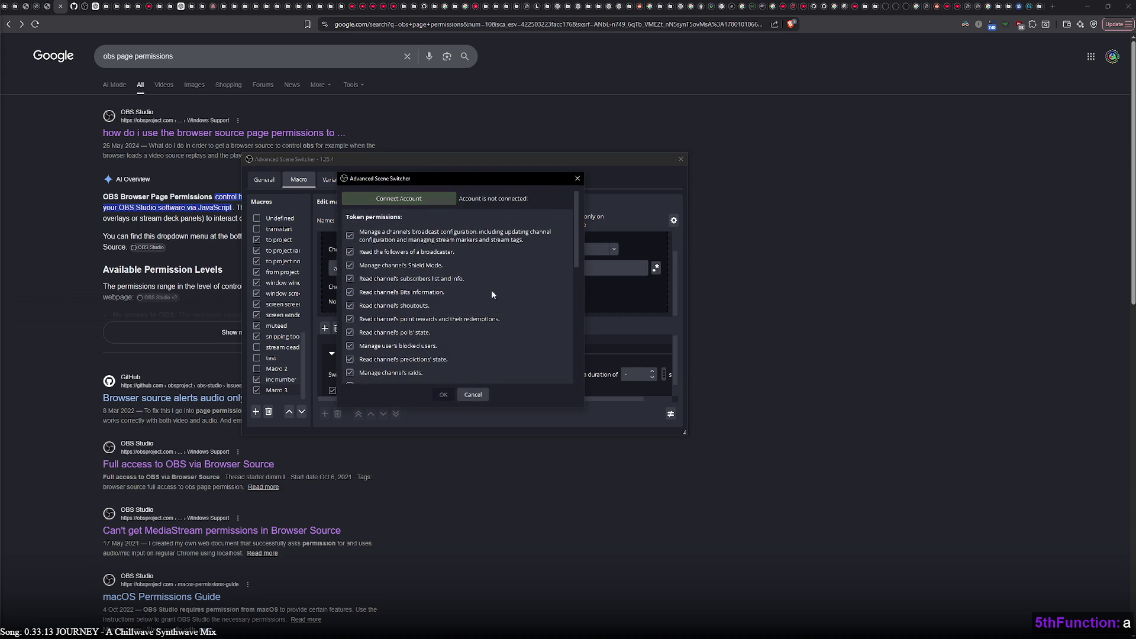
{"action": "mouse_move", "coordinate": [577, 262]}
{"action": "left_mouse_down"}
{"action": "mouse_move", "coordinate": [587, 395]}
{"action": "mouse_move", "coordinate": [578, 242]}
{"action": "left_mouse_up"}
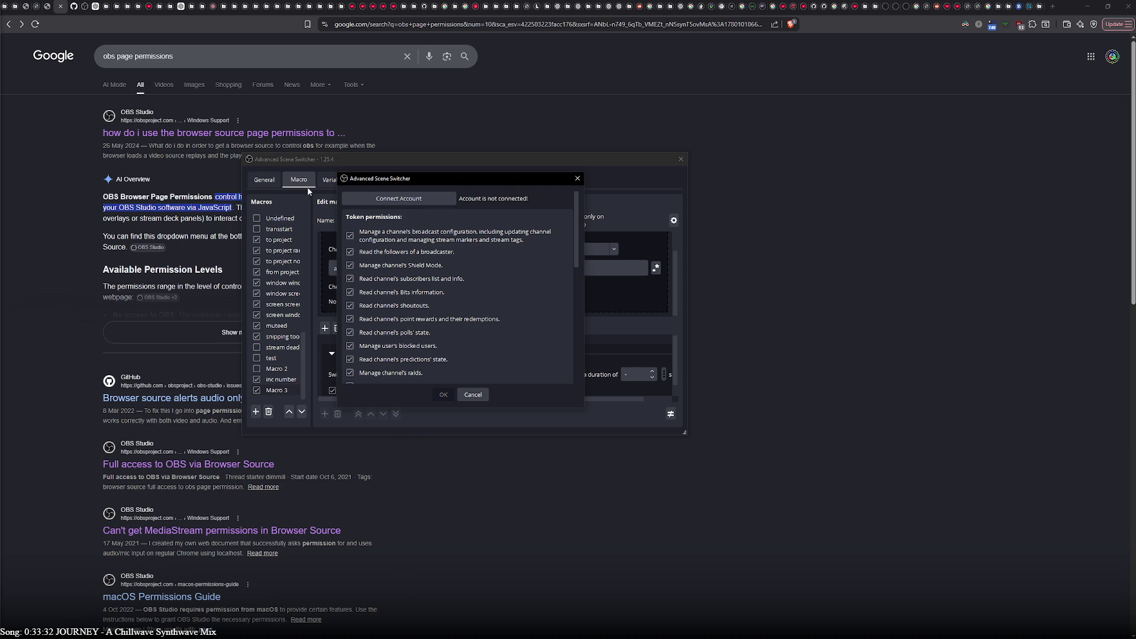
{"action": "left_click", "coordinate": [484, 400]}
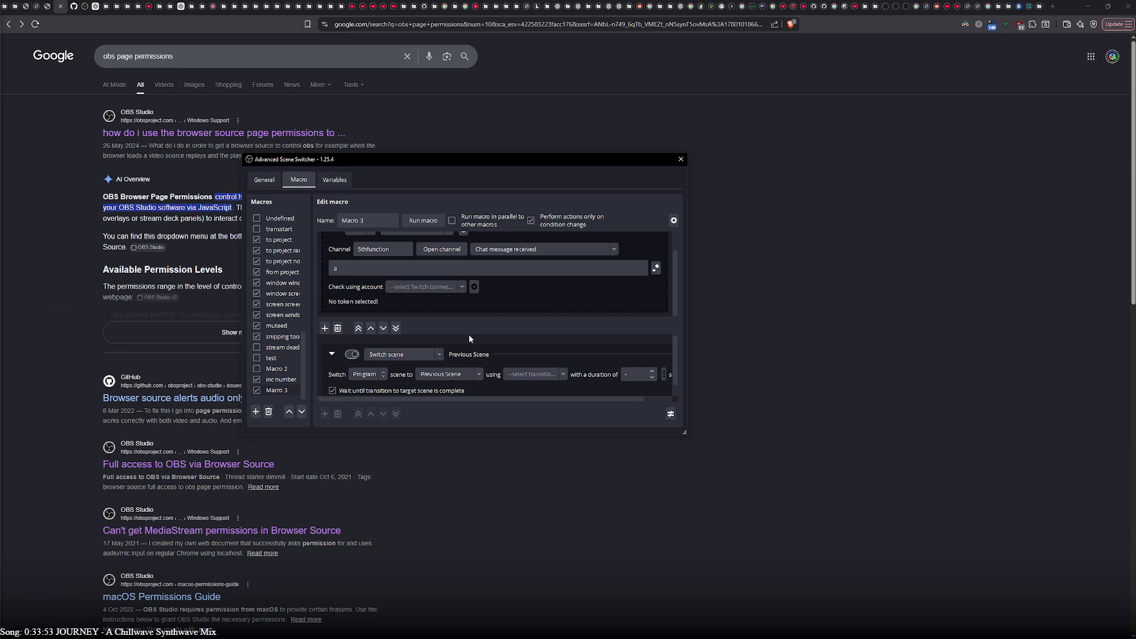
{"action": "left_click", "coordinate": [257, 390]}
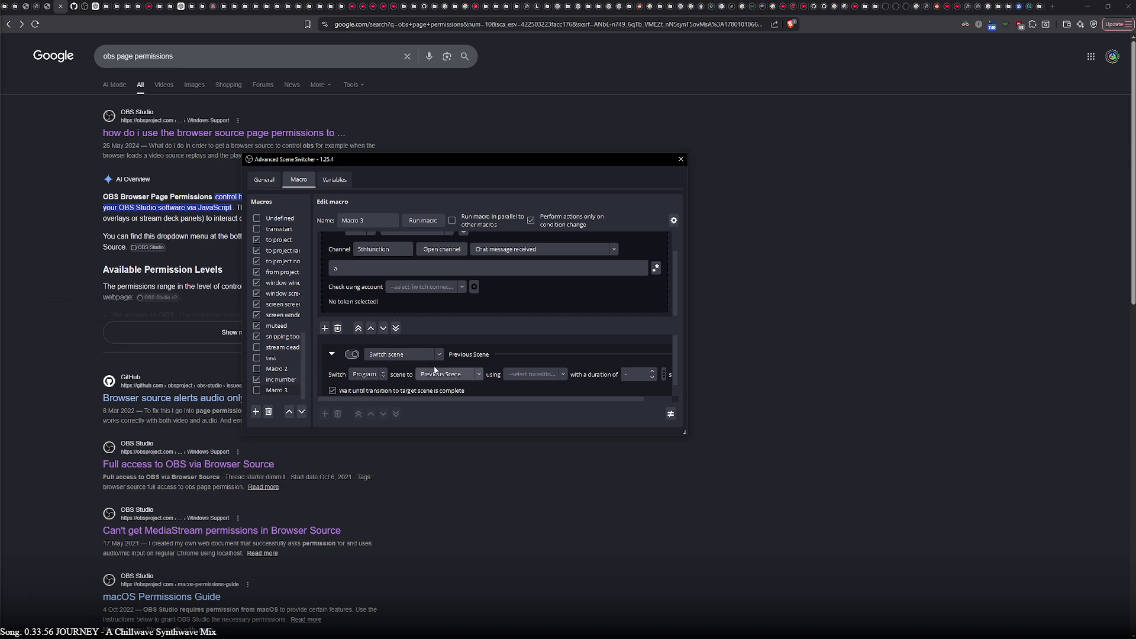
Step: Glance at the Variables tab, return to Macro, and close the Advanced Scene Switcher
{"action": "left_click", "coordinate": [338, 179]}
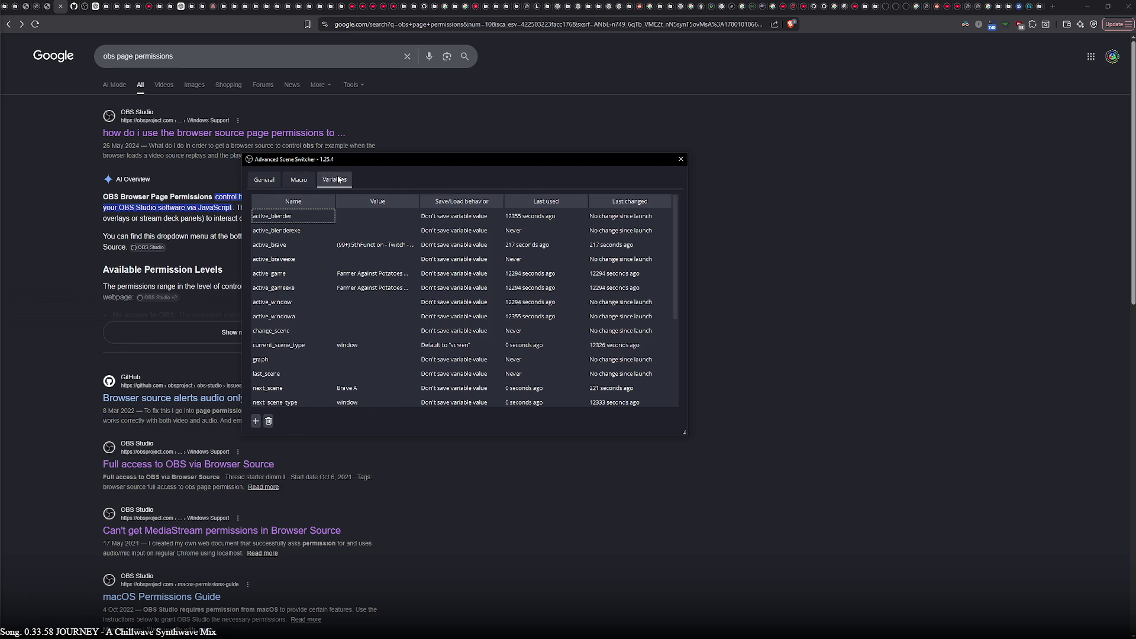
{"action": "left_click", "coordinate": [301, 180]}
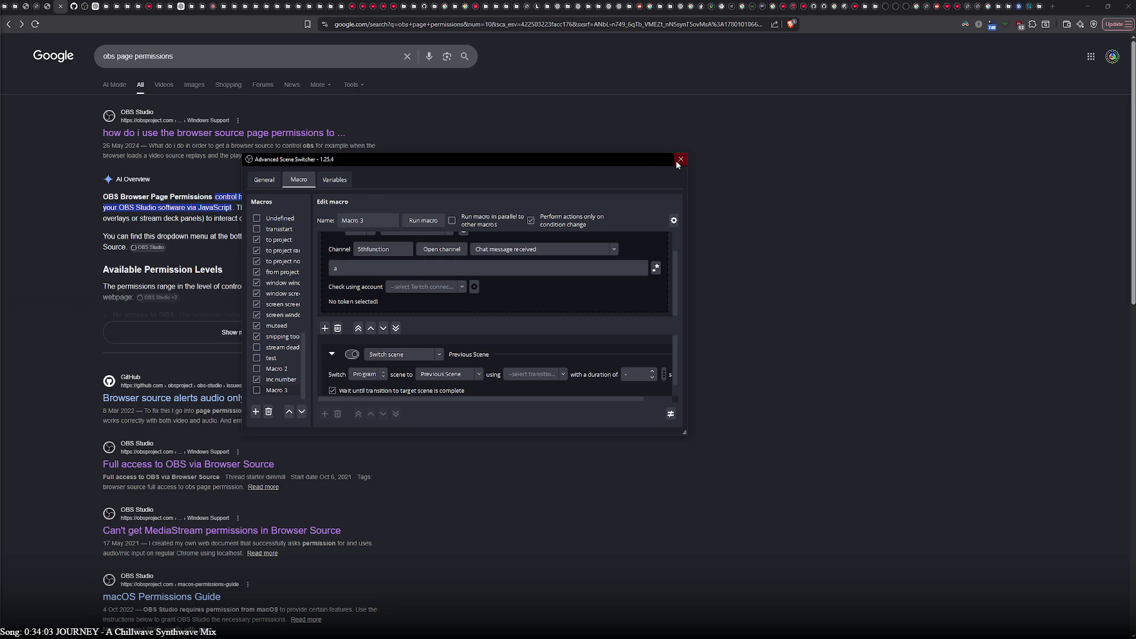
{"action": "left_click", "coordinate": [682, 161]}
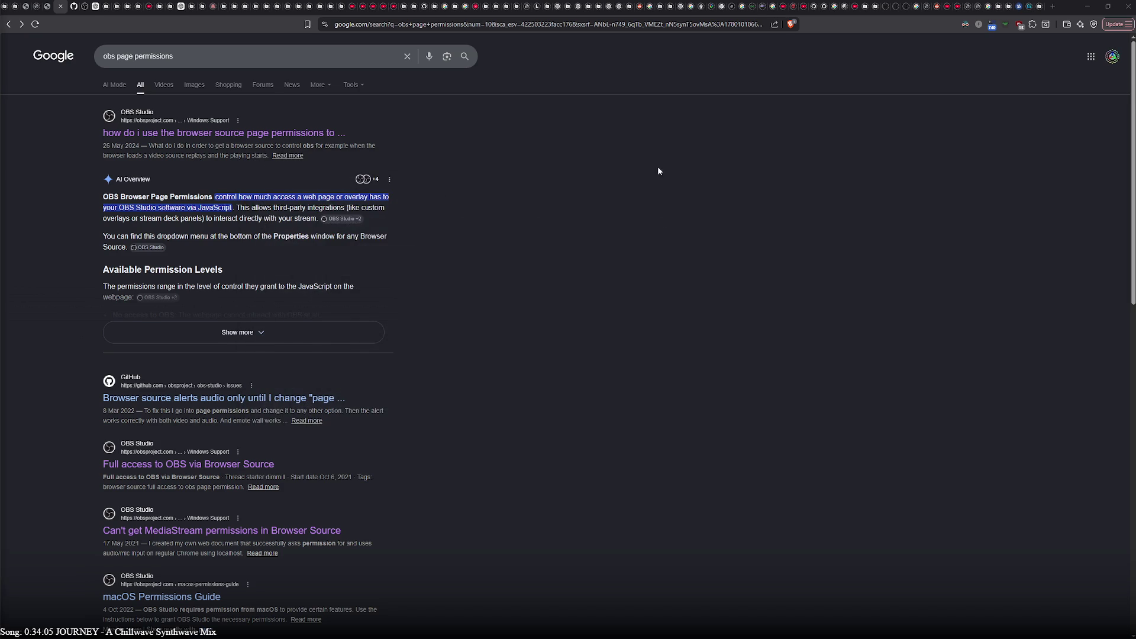
Step: Skim the 'obs page permissions' results, then move on through the OBS docs to ChatGPT
{"action": "scroll", "coordinate": [161, 381], "scroll_direction": "down", "scroll_amount": 5}
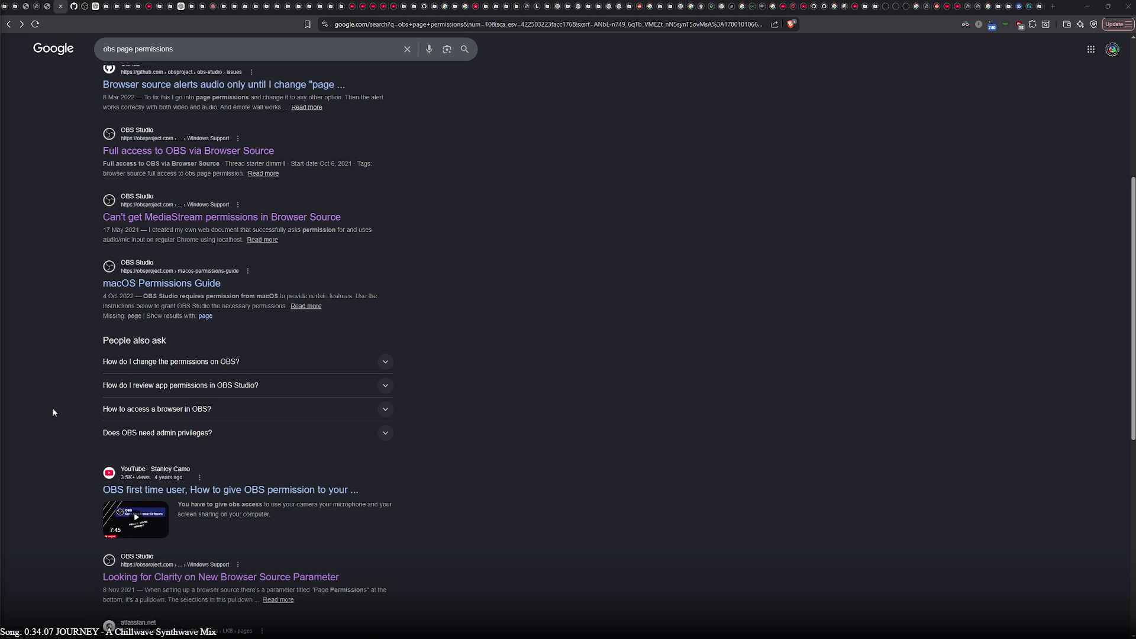
{"action": "scroll", "coordinate": [53, 412], "scroll_direction": "up", "scroll_amount": 6}
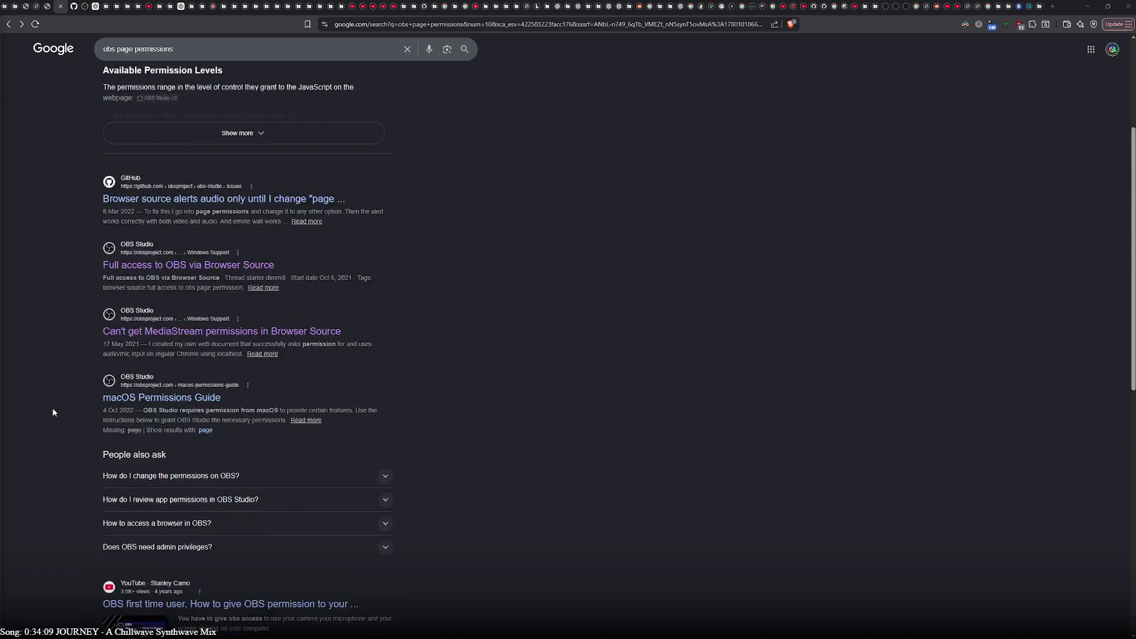
{"action": "scroll", "coordinate": [53, 413], "scroll_direction": "down", "scroll_amount": 10}
{"action": "scroll", "coordinate": [52, 413], "scroll_direction": "down", "scroll_amount": 4}
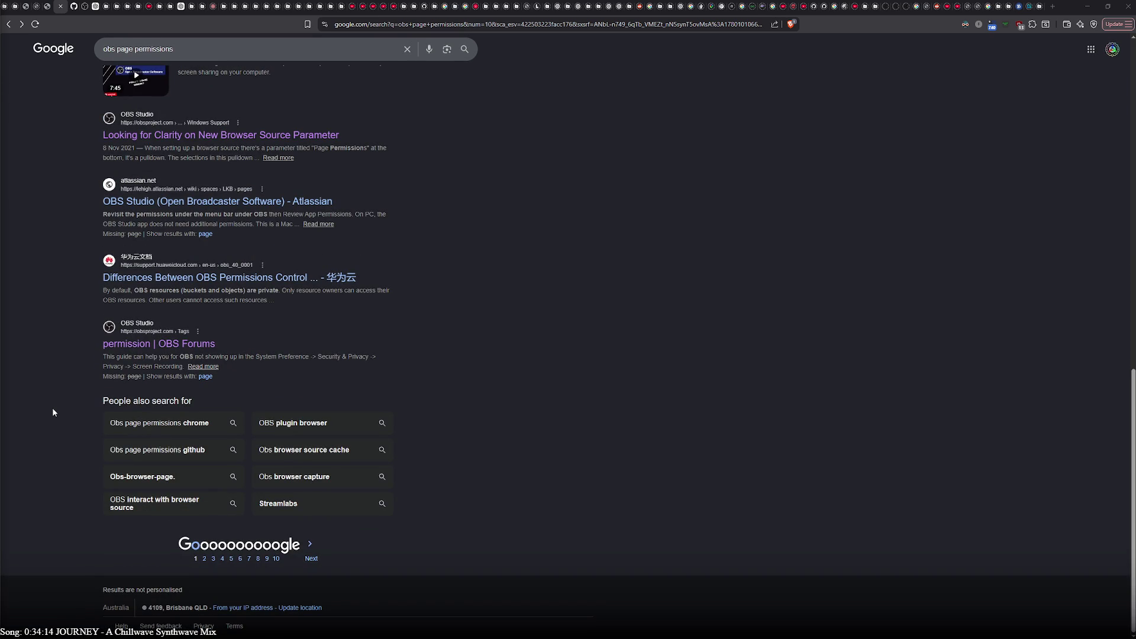
{"action": "left_click", "coordinate": [84, 7]}
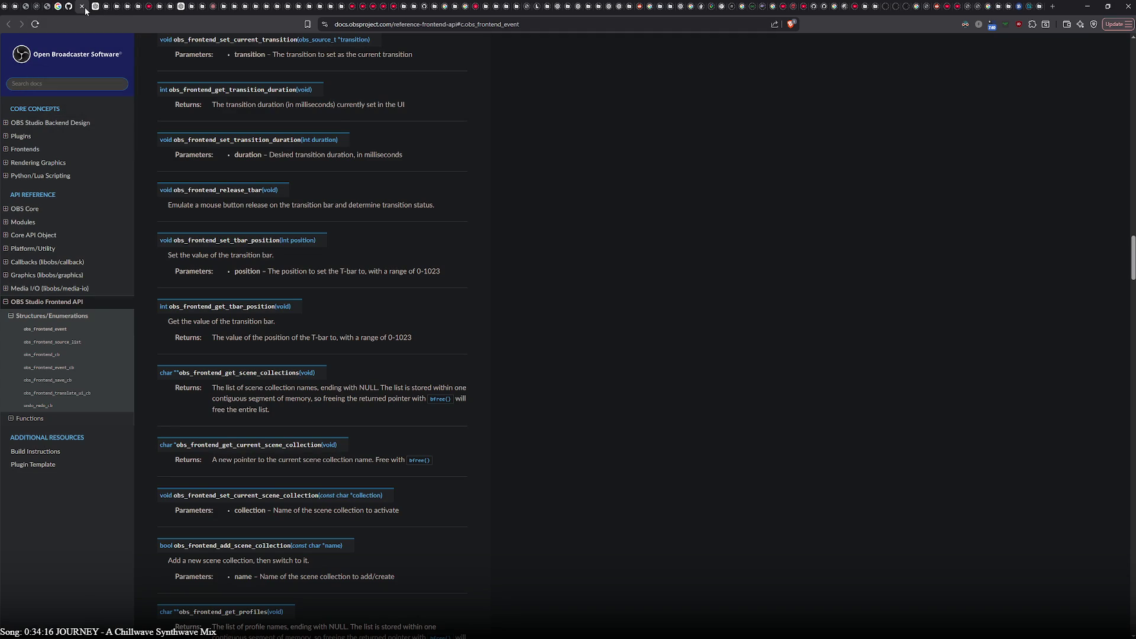
{"action": "left_click", "coordinate": [93, 12]}
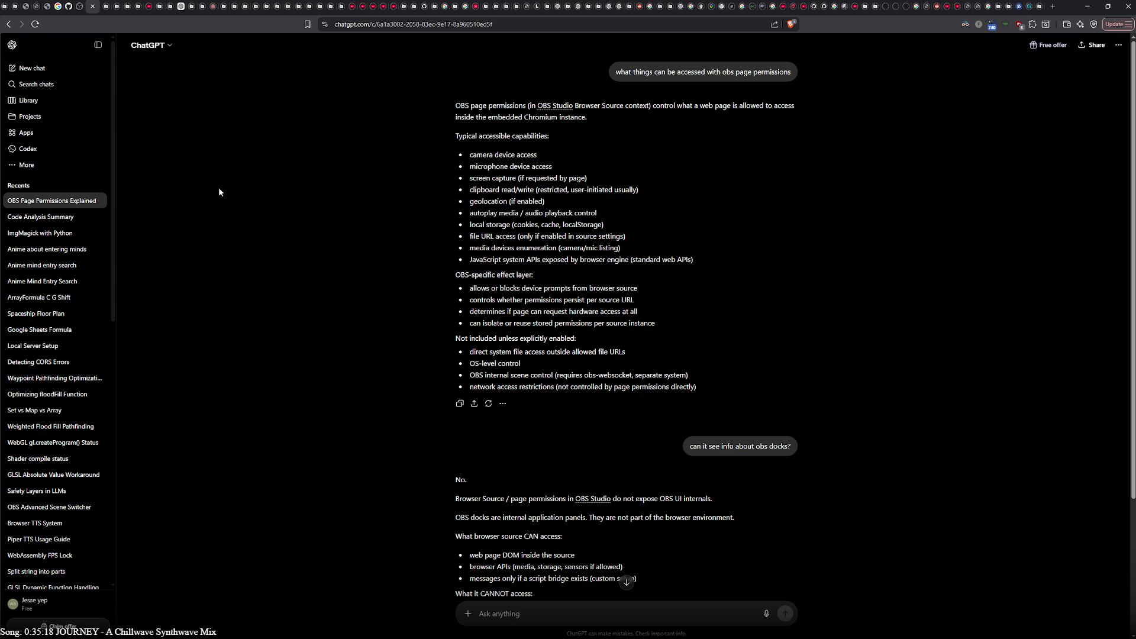
Step: Scroll through ChatGPT's answer on what OBS browser sources can access
{"action": "scroll", "coordinate": [218, 192], "scroll_direction": "down", "scroll_amount": 3}
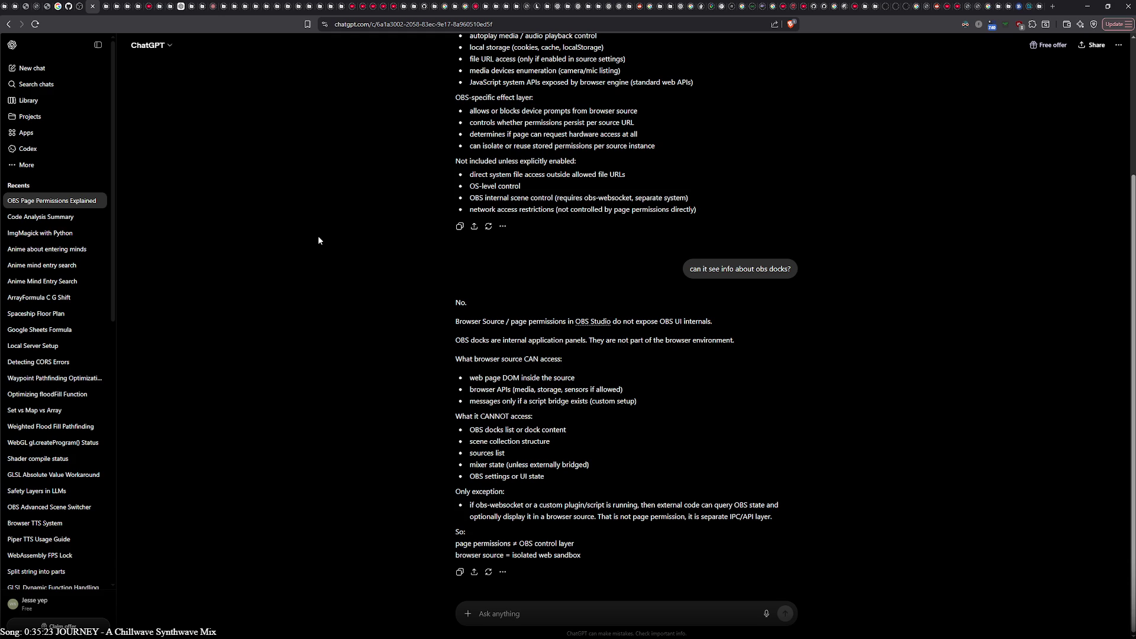
{"action": "scroll", "coordinate": [319, 240], "scroll_direction": "up", "scroll_amount": 3}
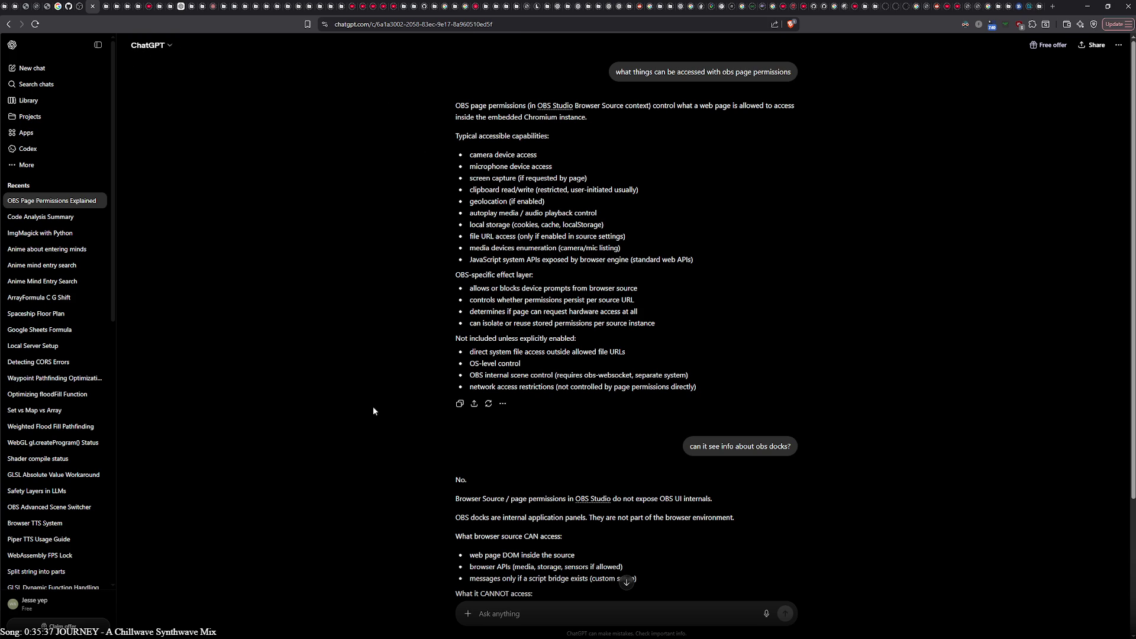
{"action": "scroll", "coordinate": [372, 408], "scroll_direction": "down", "scroll_amount": 3}
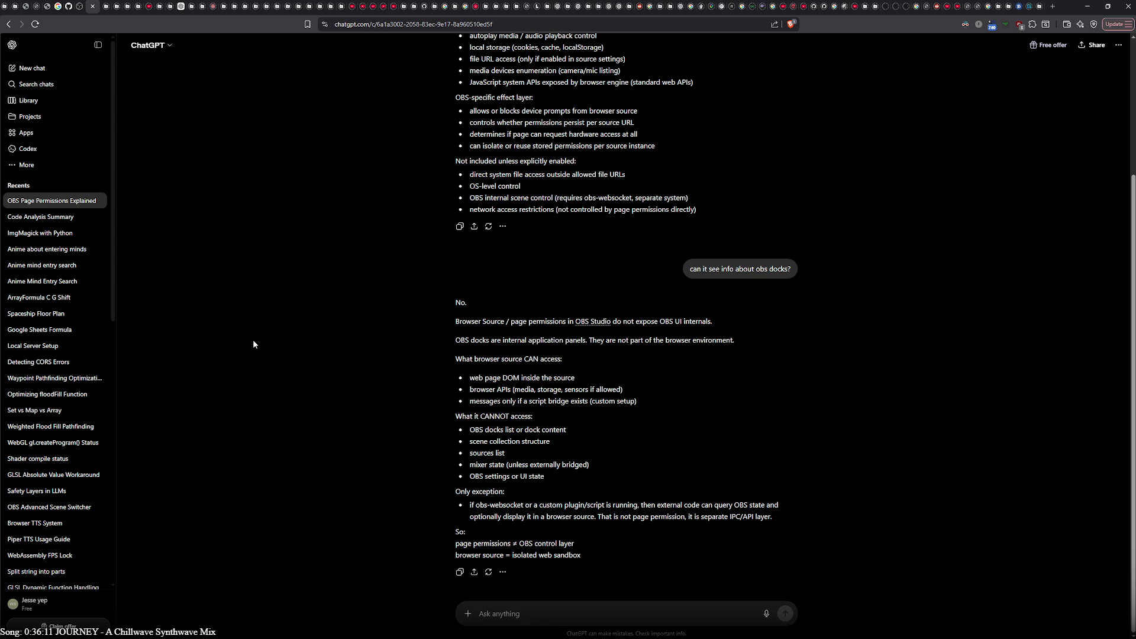
{"action": "scroll", "coordinate": [253, 344], "scroll_direction": "up", "scroll_amount": 3}
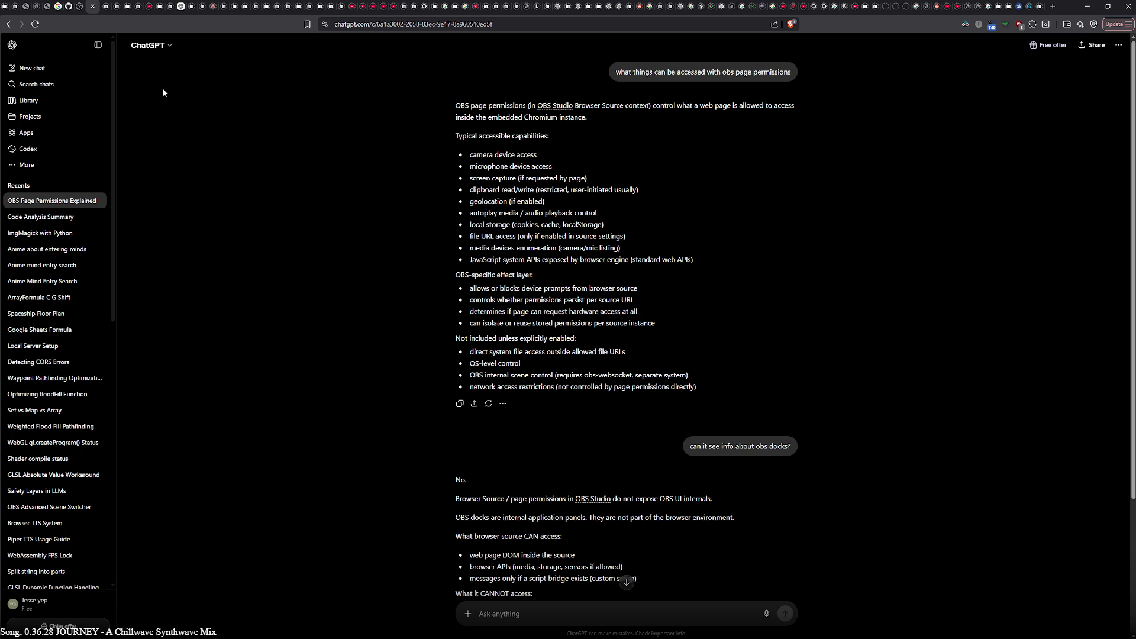
Step: In a new chat, draft 'i want to make a modular obs overlay that runs from html overlays', correcting 'mosuler'
{"action": "left_click", "coordinate": [9, 25]}
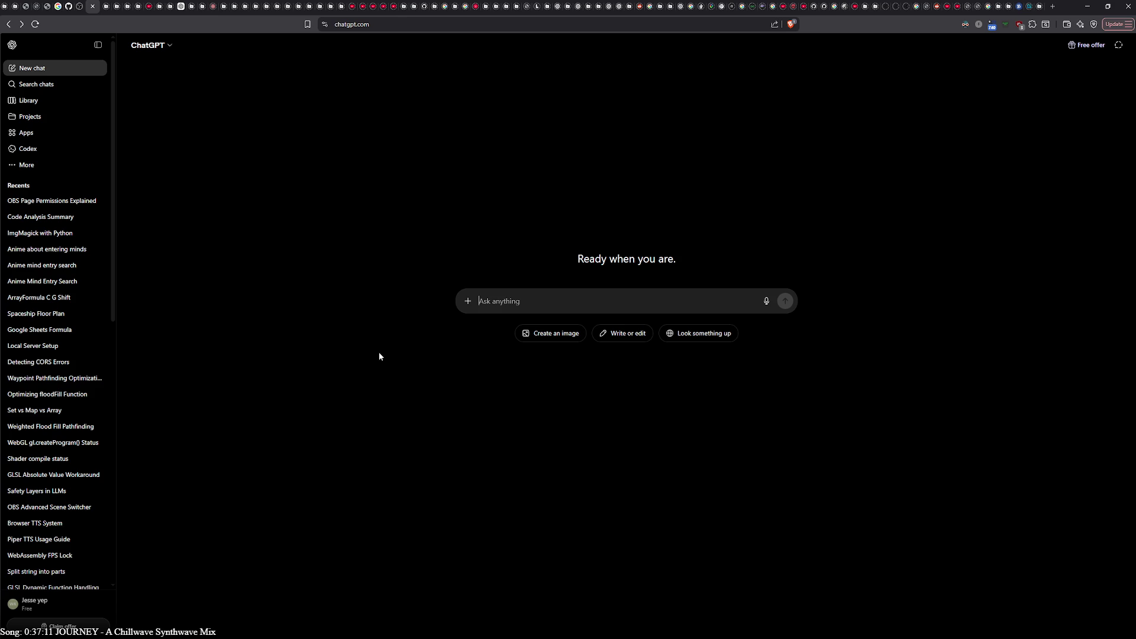
{"action": "type", "text": "i want to make a "}
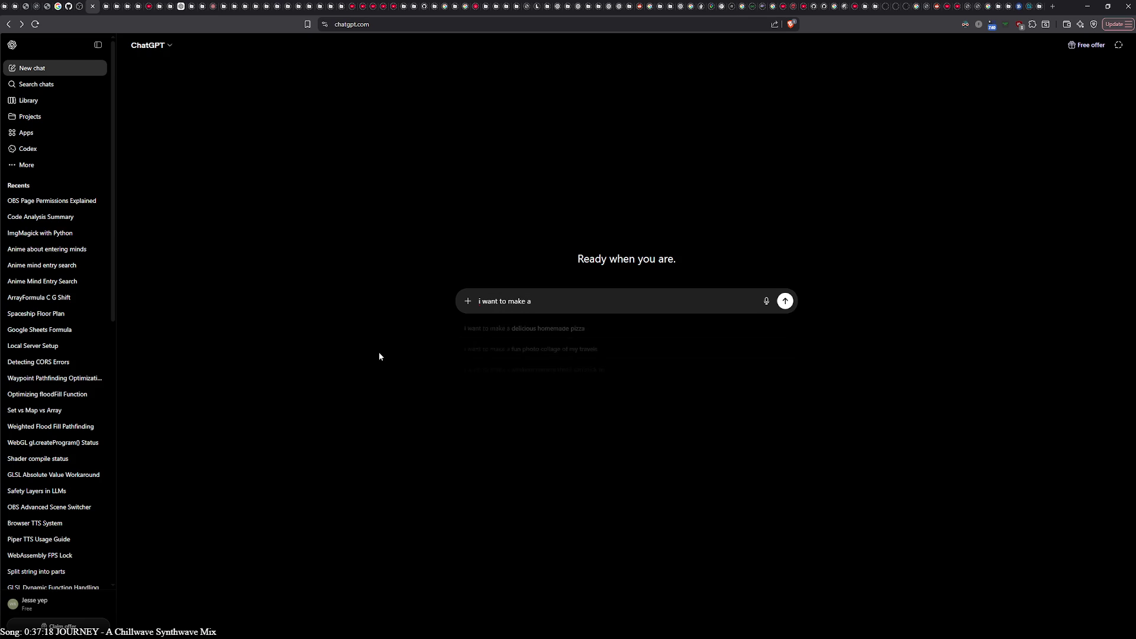
{"action": "type", "text": "n obs overl"}
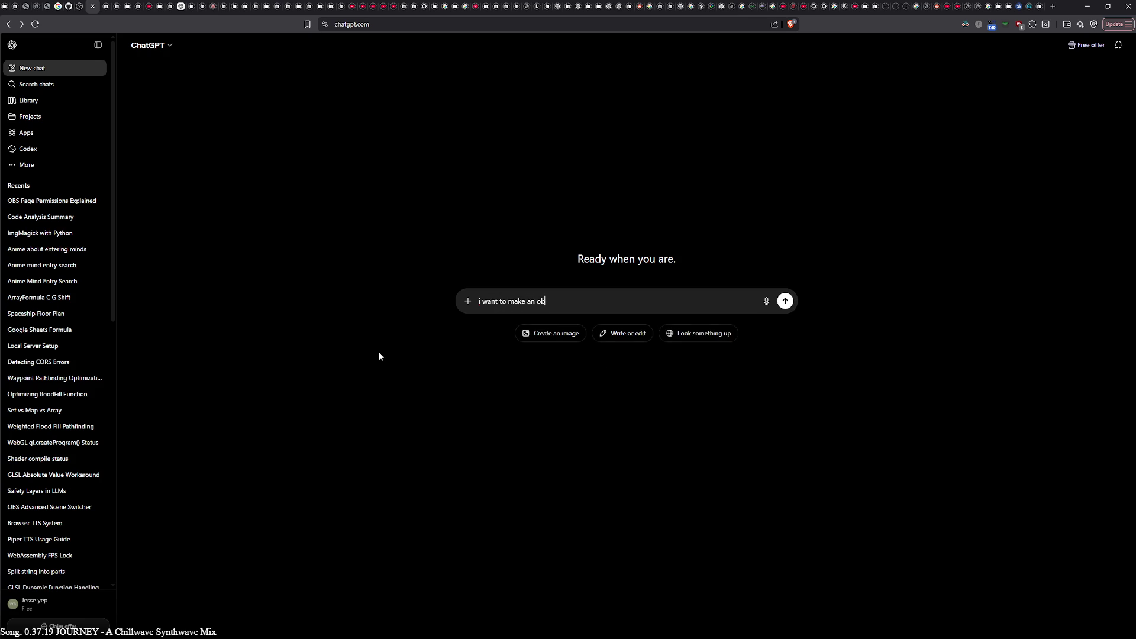
{"action": "type", "text": "ay"}
{"action": "key", "text": "ctrl+Left"}
{"action": "key", "text": "BackSpace"}
{"action": "type", "text": "mosuler"}
{"action": "right_click", "coordinate": [542, 302]}
{"action": "left_click", "coordinate": [550, 326]}
{"action": "type", "text": "that"}
{"action": "type", "text": "r"}
{"action": "type", "text": "uns from h"}
{"action": "type", "text": "tml over"}
{"action": "type", "text": "lays"}
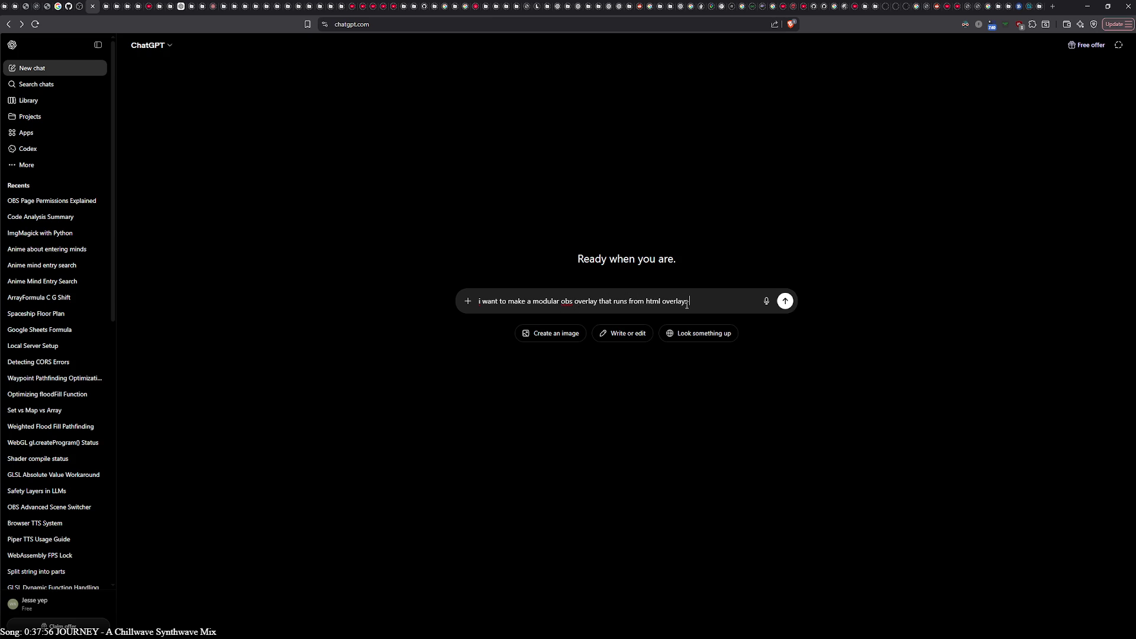
Step: Draft a prompt about a twitch overlay in OBS, saying you don't know how to handle login tokens
{"action": "double_click", "coordinate": [568, 303]}
{"action": "type", "text": "twitch"}
{"action": "left_click", "coordinate": [701, 305]}
{"action": "type", "text": "in obs"}
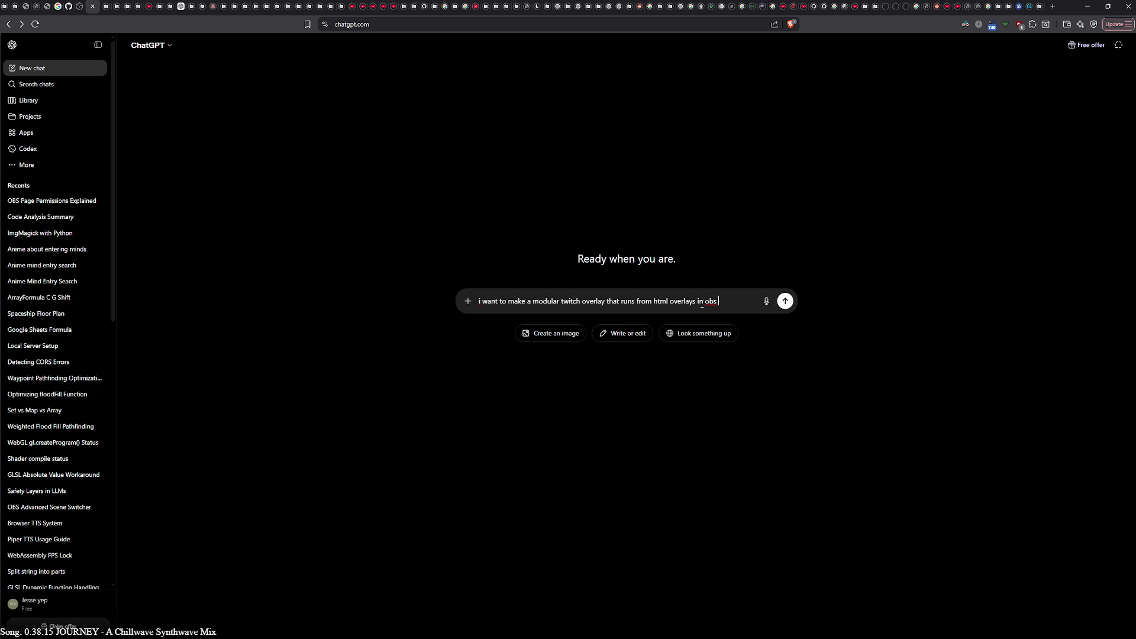
{"action": "type", "text": "but i dont know"}
{"action": "type", "text": " how to go a"}
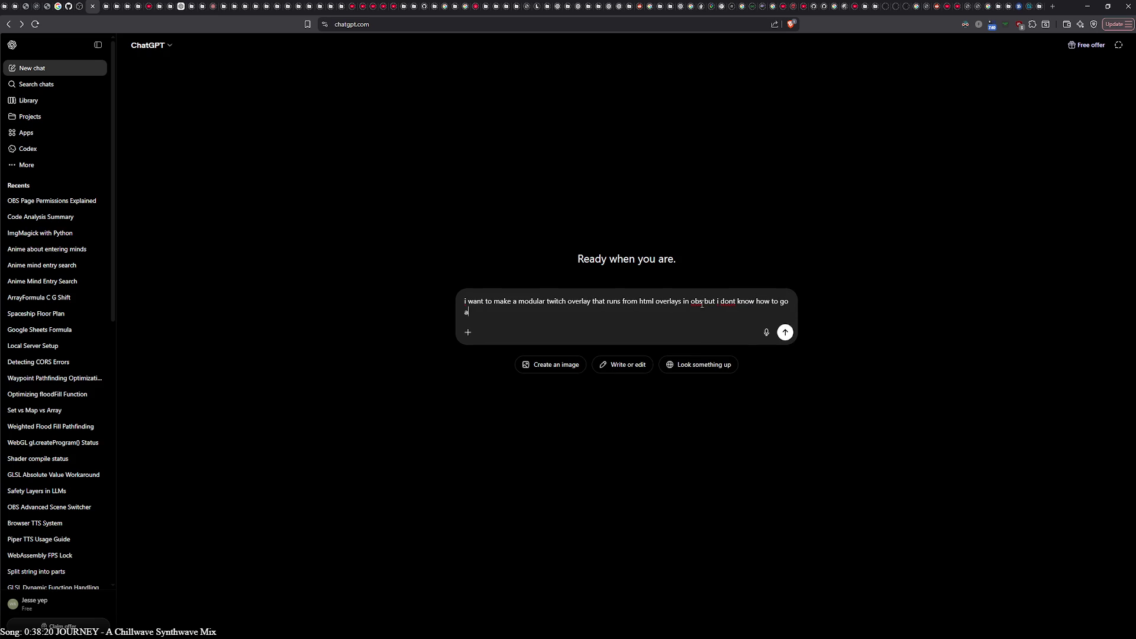
{"action": "type", "text": "bout login"}
{"action": "key", "text": "BackSpace"}
{"action": "key", "text": "BackSpace"}
{"action": "key", "text": "BackSpace"}
{"action": "type", "text": "the tokes needed..."}
Step: Add a sentence about a widget passing settings to the overlay, correcting 'widgit', then cut the whole draft
{"action": "type", "text": "i am thinking of "}
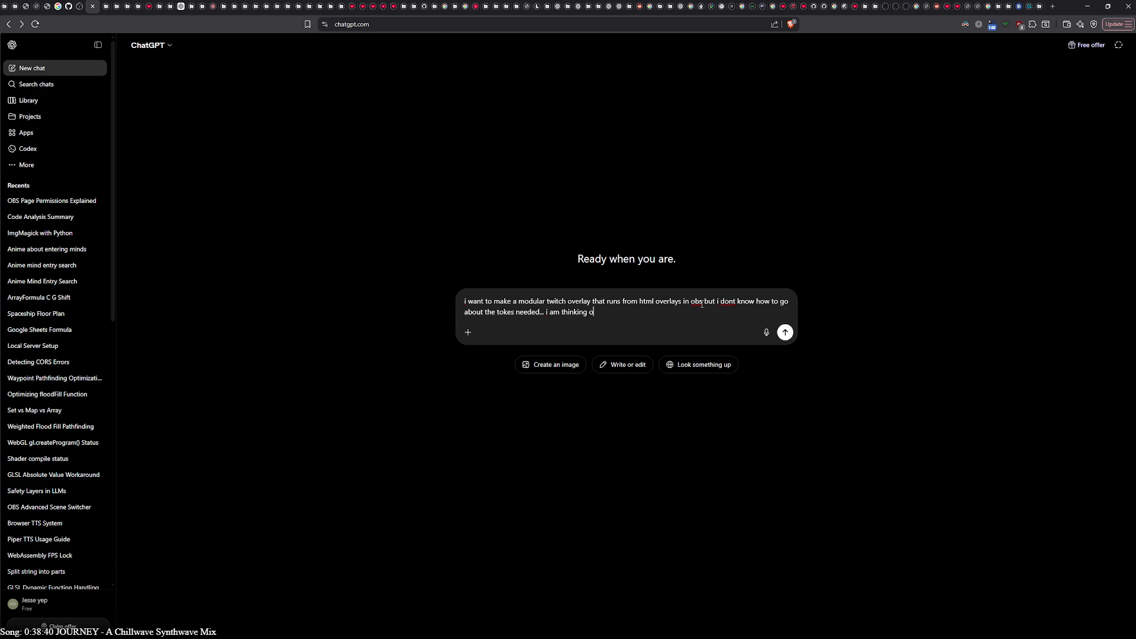
{"action": "type", "text": "making "}
{"action": "type", "text": "a widgit th"}
{"action": "type", "text": "at will handle"}
{"action": "type", "text": " setting"}
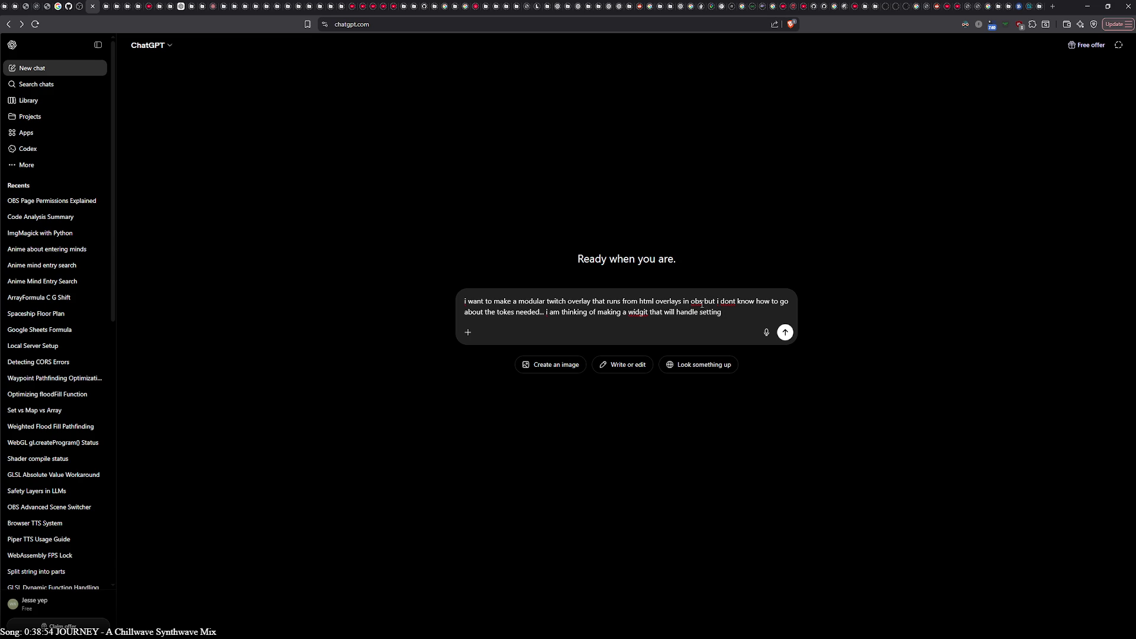
{"action": "right_click", "coordinate": [637, 314]}
{"action": "left_click", "coordinate": [653, 323]}
{"action": "type", "text": "that then g"}
{"action": "type", "text": "et "}
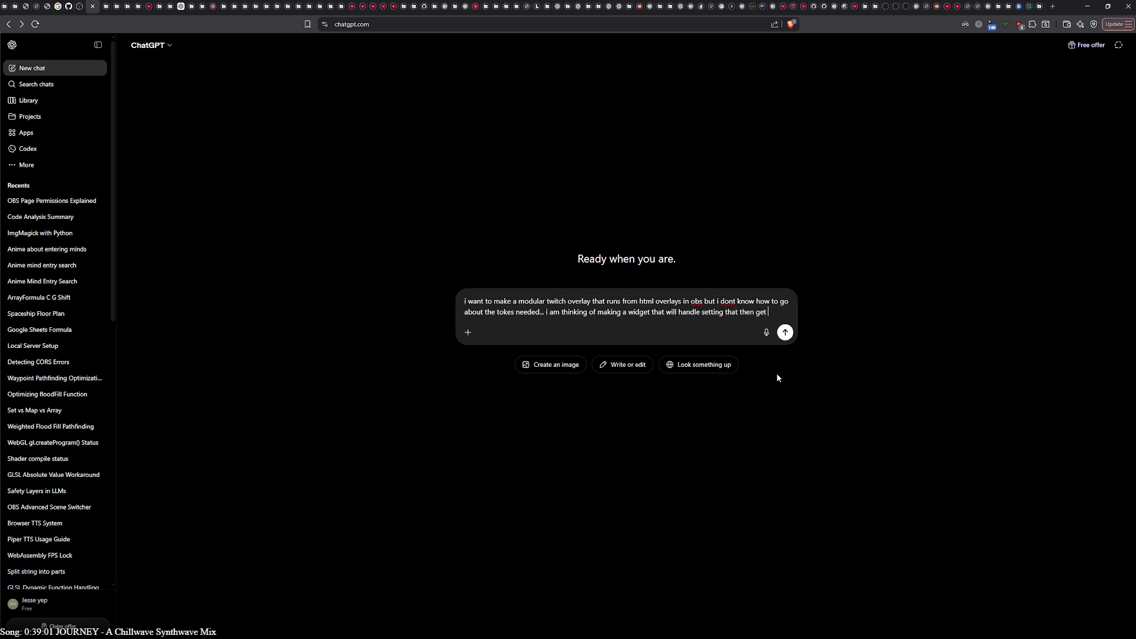
{"action": "type", "text": "passed on t"}
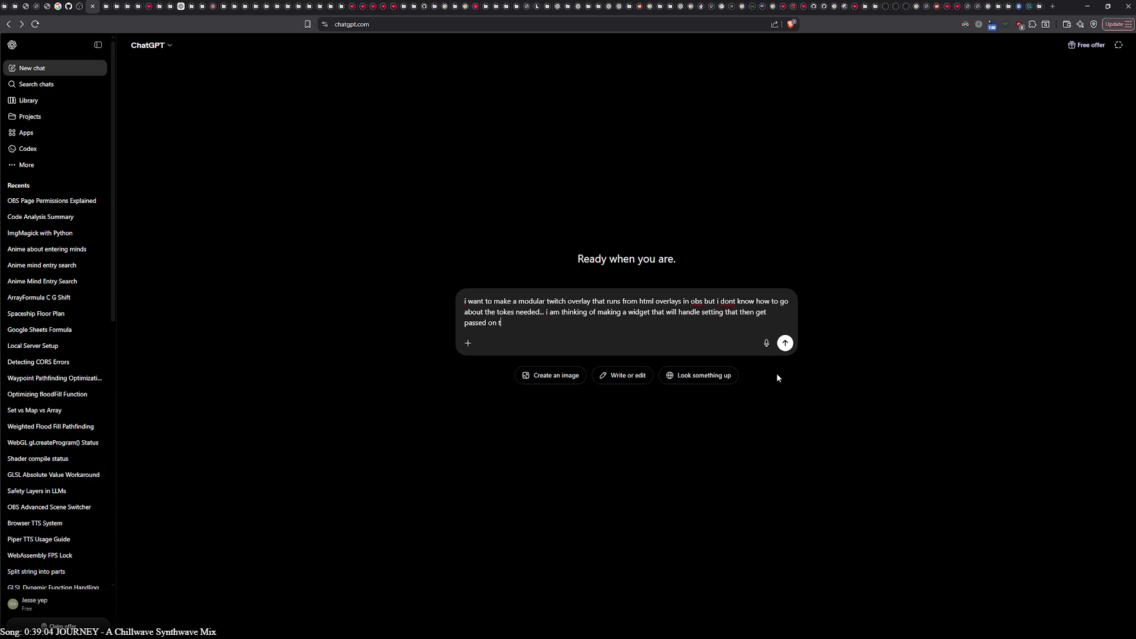
{"action": "type", "text": "o the overlay"}
{"action": "type", "text": " but can "}
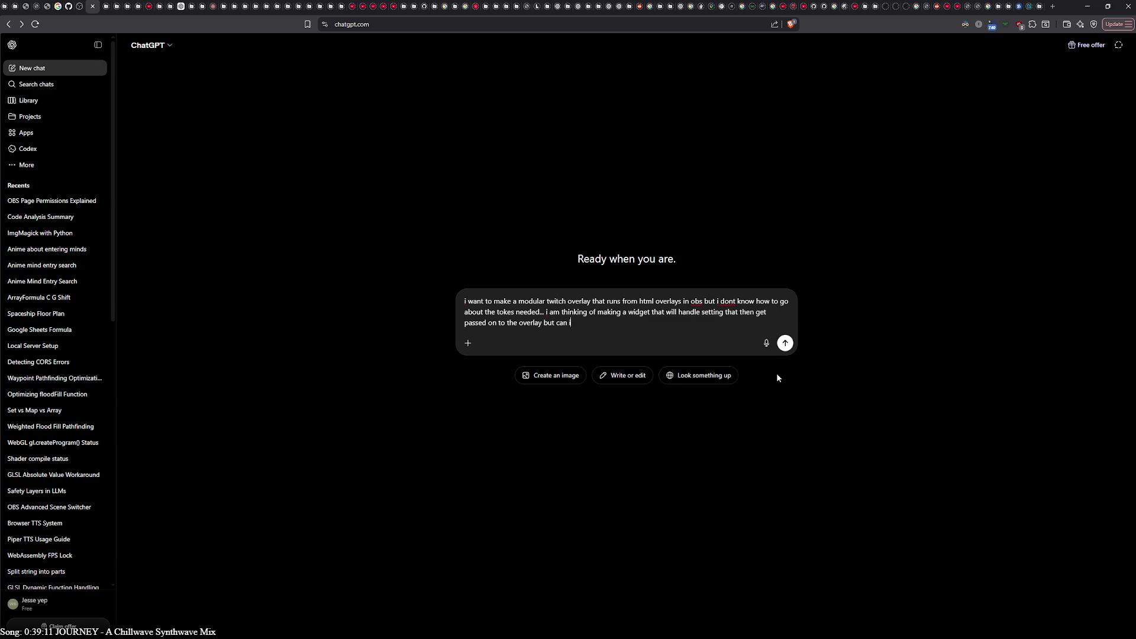
{"action": "type", "text": "i use twitches"}
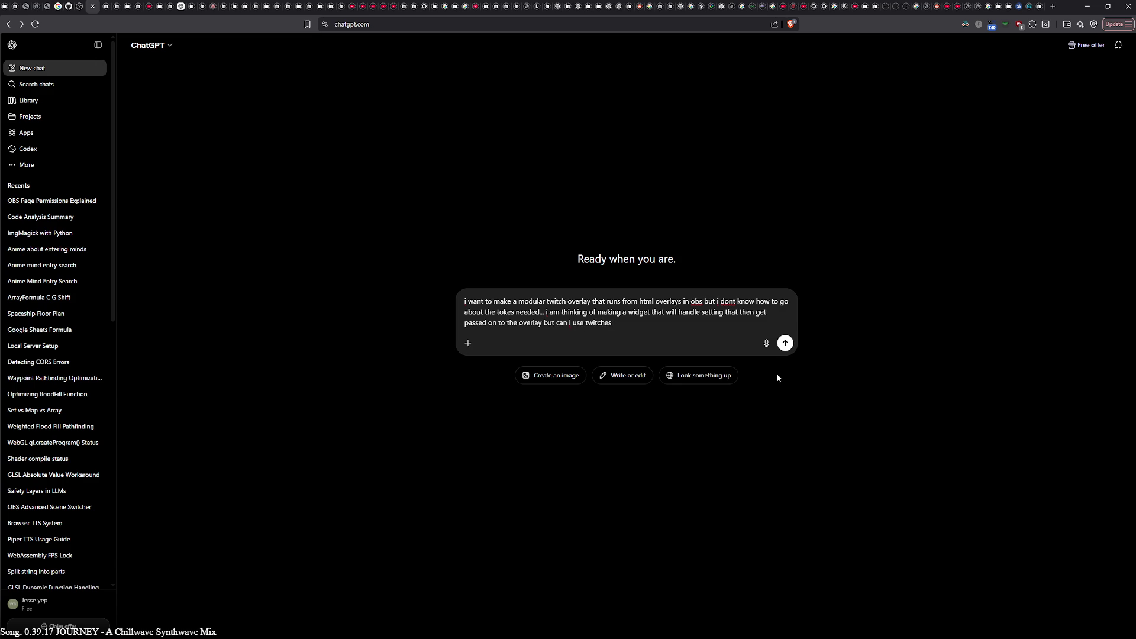
{"action": "key", "text": "ctrl+a"}
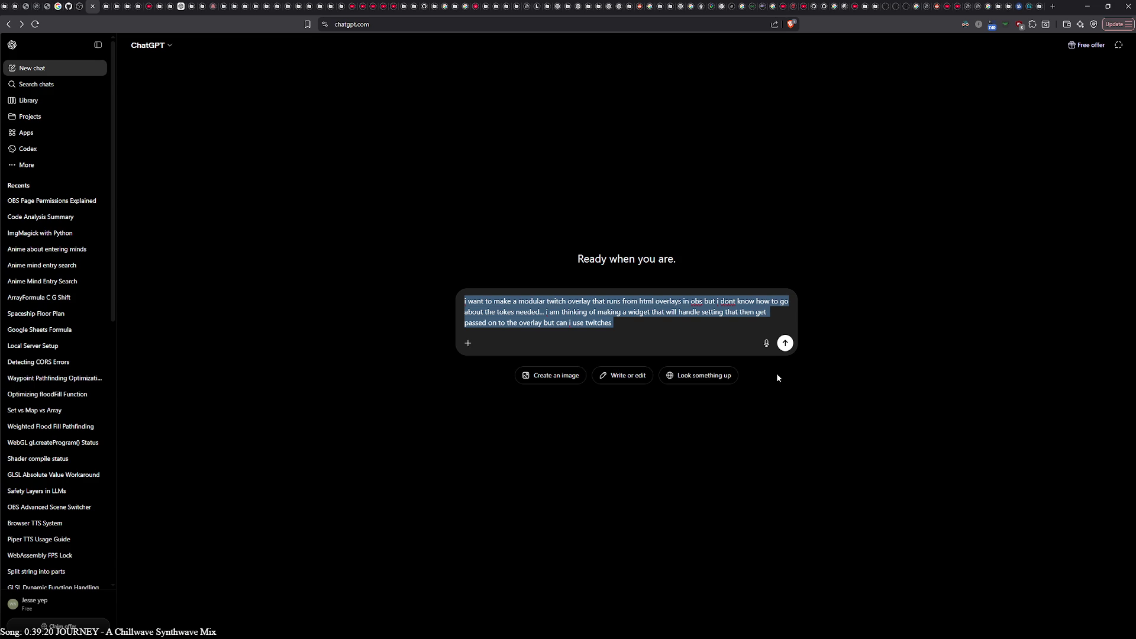
{"action": "key", "text": "ctrl+x"}
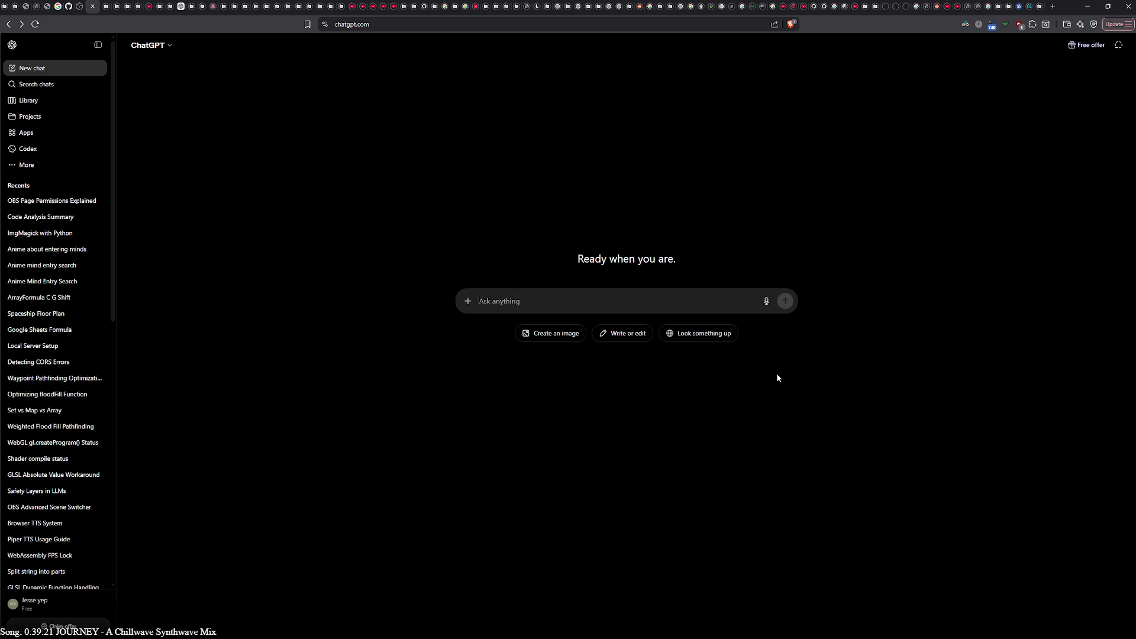
Step: Start a new question reading 'can a custom obs dock', fixing the typos along the way
{"action": "type", "text": "can"}
{"action": "type", "text": "twi"}
{"action": "type", "text": "tch"}
{"action": "key", "text": "BackSpace"}
{"action": "key", "text": "BackSpace"}
{"action": "key", "text": "BackSpace"}
{"action": "type", "text": "c"}
{"action": "type", "text": "hrome"}
{"action": "key", "text": "BackSpace"}
{"action": "key", "text": "BackSpace"}
{"action": "key", "text": "BackSpace"}
{"action": "type", "text": "obs "}
{"action": "type", "text": "do"}
{"action": "type", "text": "cks"}
{"action": "key", "text": "ctrl+Left"}
{"action": "key", "text": "ctrl+Left"}
{"action": "type", "text": "custom"}
{"action": "key", "text": "BackSpace"}
Step: Continue with 'connect to twitch through obss twitch login', correcting 'throgh' to 'through'
{"action": "type", "text": "connect to twit"}
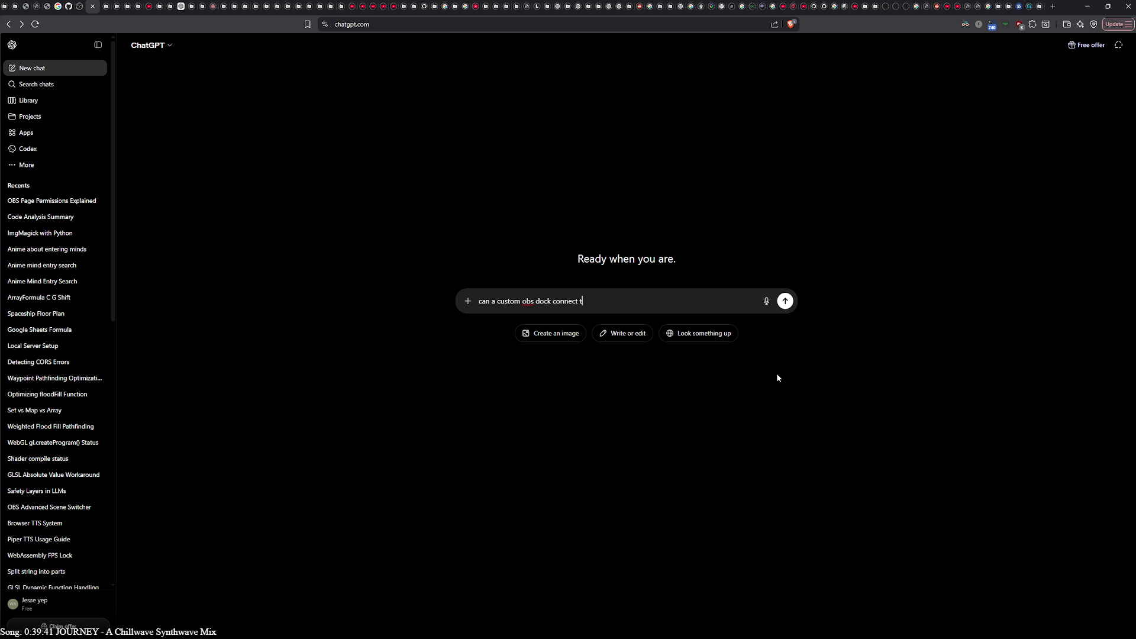
{"action": "type", "text": "ch "}
{"action": "type", "text": "with the "}
{"action": "type", "text": "obs tiw"}
{"action": "key", "text": "BackSpace"}
{"action": "key", "text": "BackSpace"}
{"action": "key", "text": "BackSpace"}
{"action": "key", "text": "BackSpace"}
{"action": "key", "text": "BackSpace"}
{"action": "key", "text": "BackSpace"}
{"action": "type", "text": "throgh"}
{"action": "right_click", "coordinate": [627, 301]}
{"action": "left_click", "coordinate": [634, 310]}
{"action": "type", "text": "obs"}
{"action": "type", "text": "s"}
{"action": "type", "text": " twitch log"}
{"action": "type", "text": "in"}
Step: Send the custom OBS dock question and begin a follow-up about OBS accessing Twitch chat via a dock
{"action": "key", "text": "Return"}
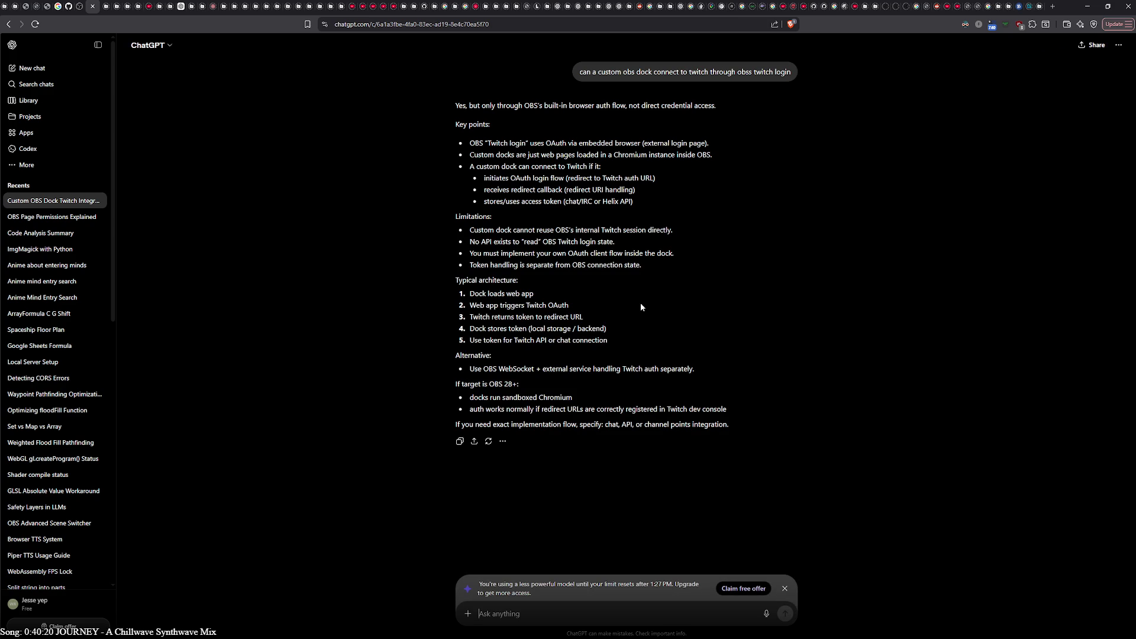
{"action": "type", "text": "i mean like obs can "}
{"action": "type", "text": "access"}
{"action": "type", "text": "twitch chat "}
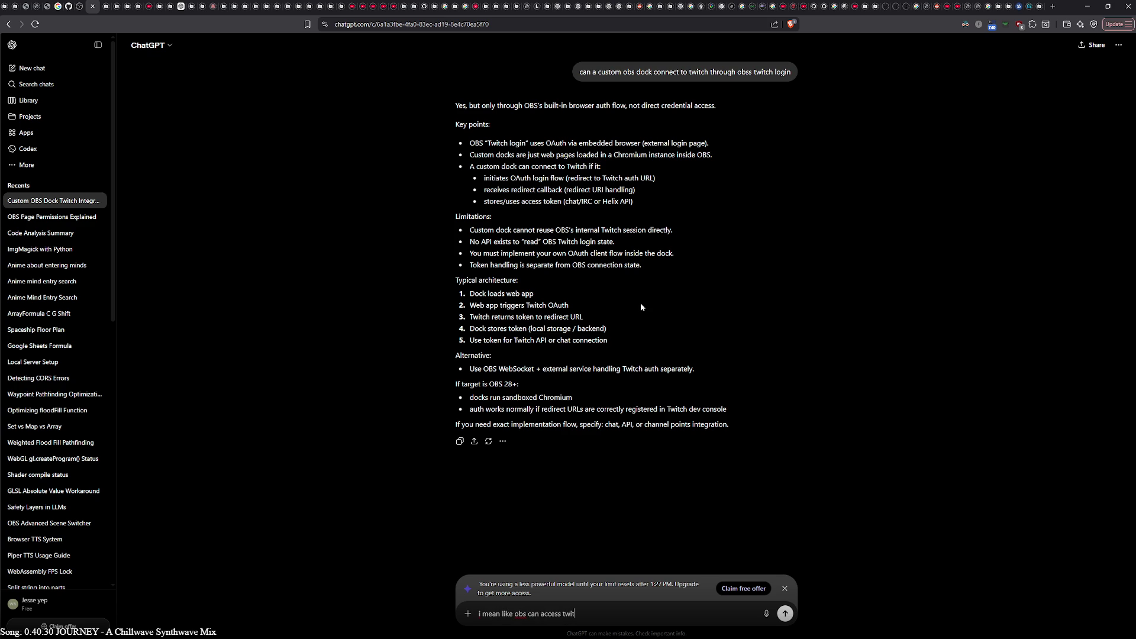
{"action": "type", "text": "via a "}
{"action": "type", "text": "do"}
{"action": "type", "text": "ck"}
{"action": "type", "text": "... can "}
{"action": "type", "text": " c"}
{"action": "type", "text": " use that m"}
{"action": "type", "text": "ethed"}
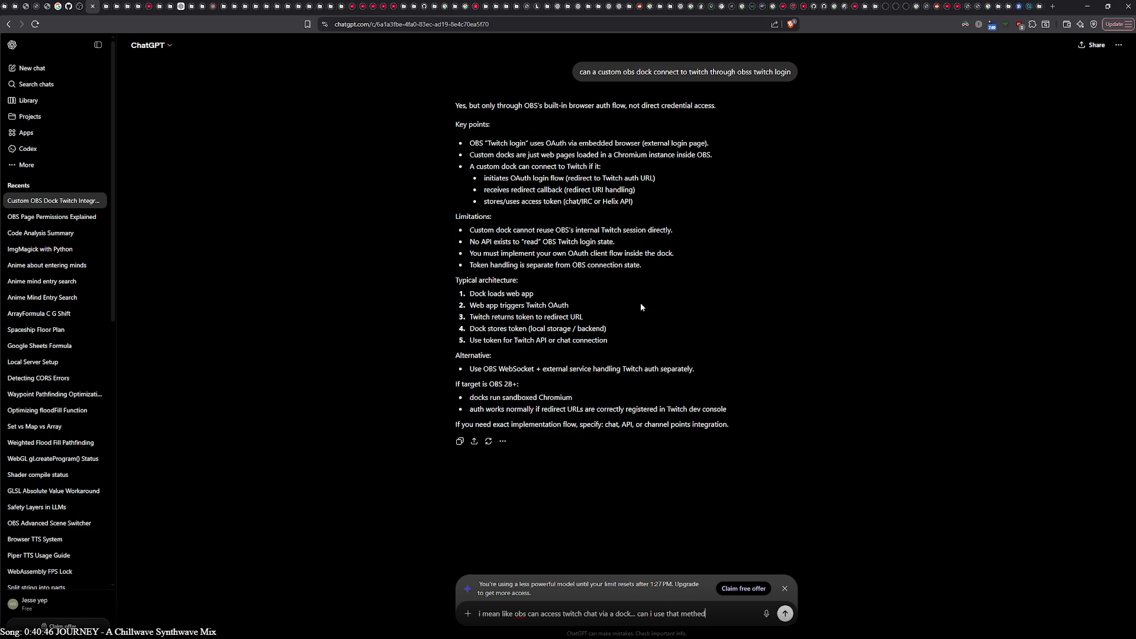
{"action": "type", "text": " with out makin"}
{"action": "type", "text": "g another login"}
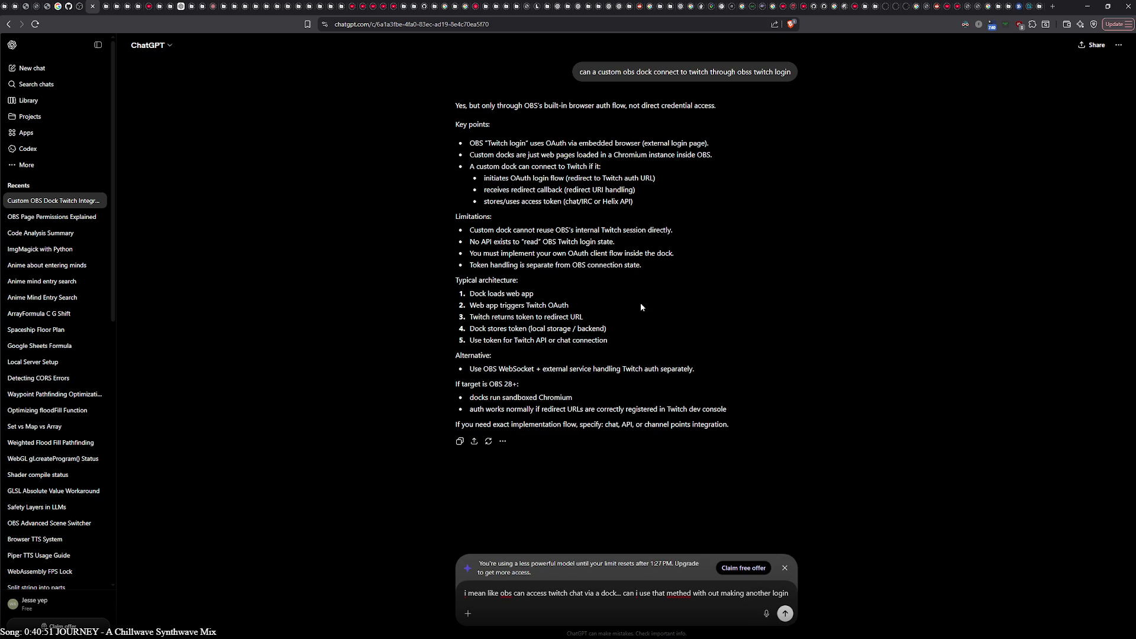
Step: Send the follow-up asking whether OBS's Twitch chat dock method works without another login
{"action": "key", "text": "Return"}
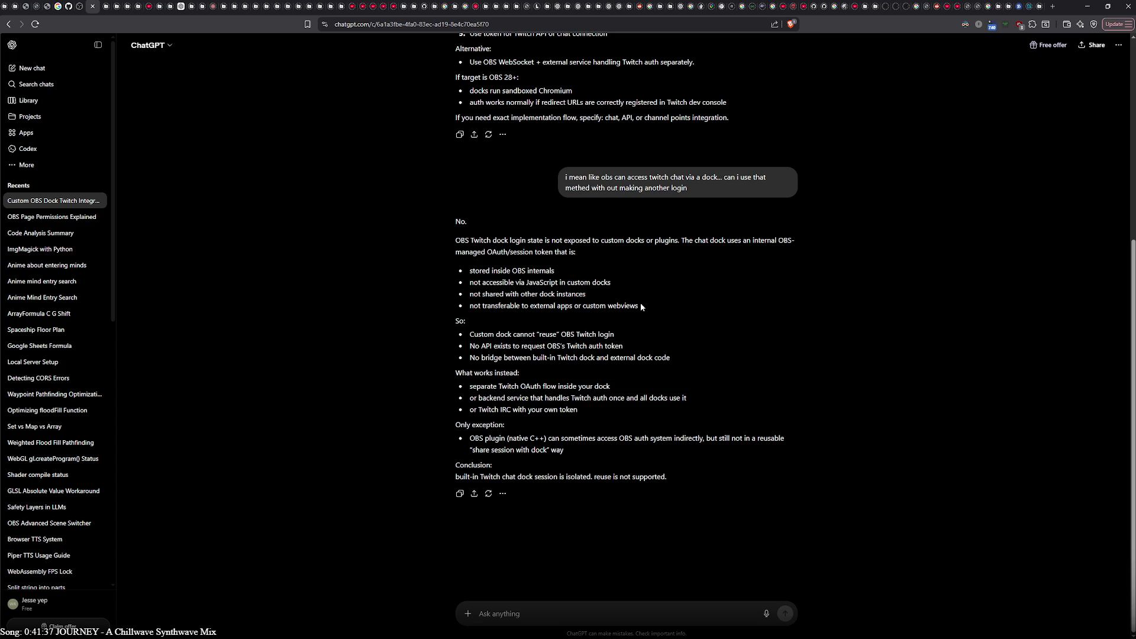
Step: Begin a new question reading 'can i see the info in'
{"action": "type", "text": "can i "}
{"action": "type", "text": "see the "}
{"action": "type", "text": "info in"}
Step: Complete and send 'can i see the info in the chat dock from another doc?'
{"action": "type", "text": "the chat docc"}
{"action": "key", "text": "BackSpace"}
{"action": "type", "text": "k from another doc"}
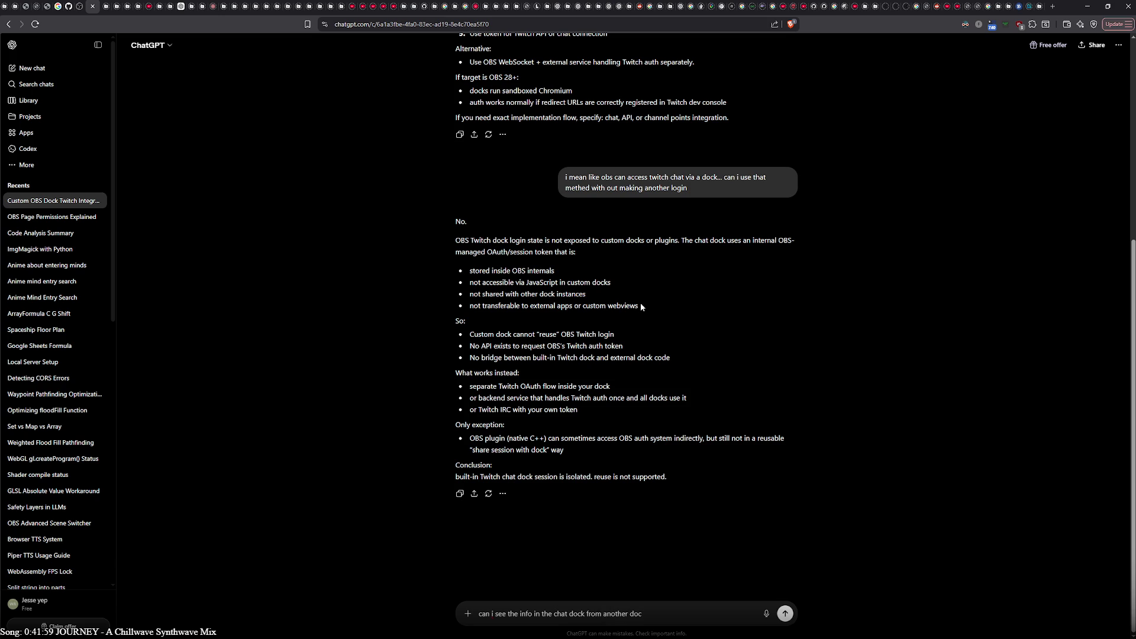
{"action": "type", "text": "?"}
{"action": "key", "text": "Return"}
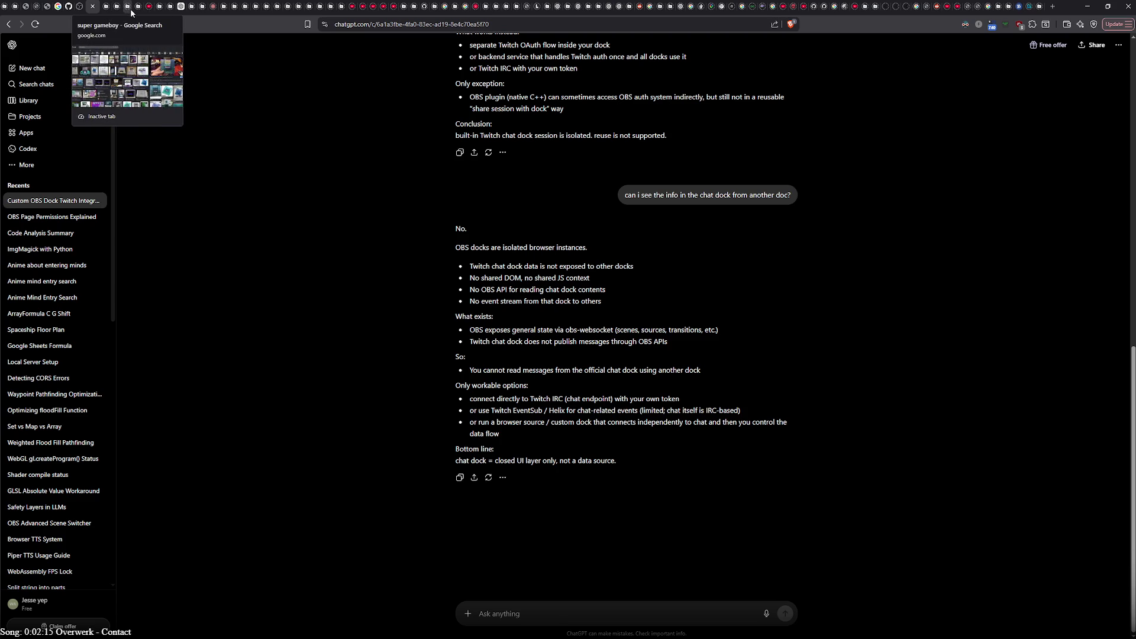
Step: Switch to the crashed localhost Factory tab
{"action": "left_click", "coordinate": [110, 7]}
Step: Close the crashed localhost, GitHub, OBS docs and w3schools tabs, then reload the spreadsheet tab
{"action": "middle_click", "coordinate": [108, 7]}
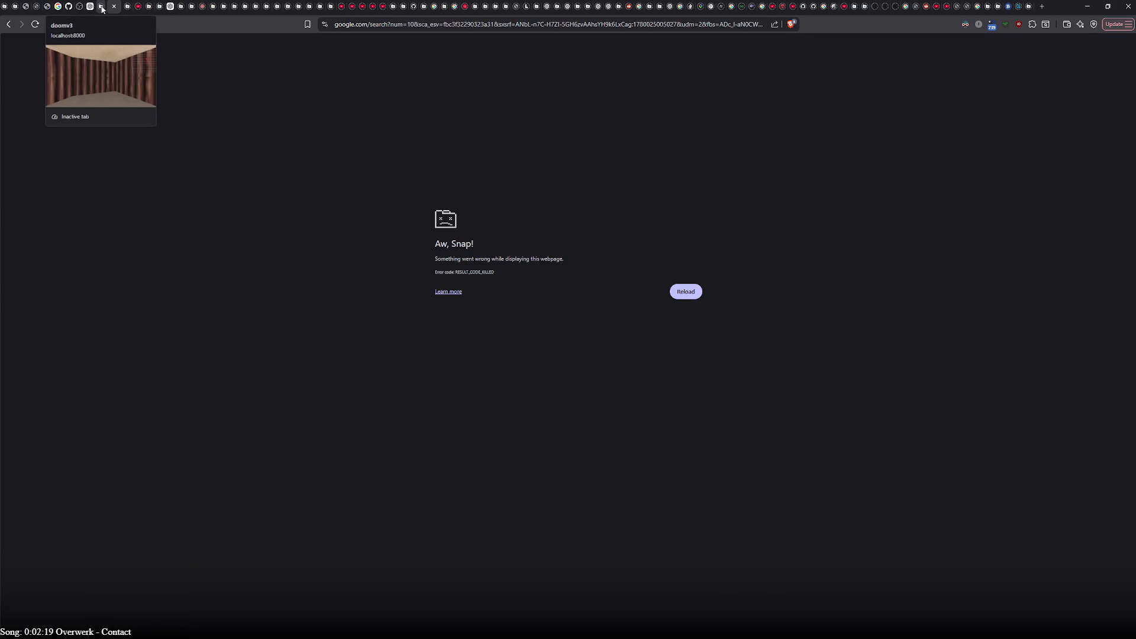
{"action": "left_click", "coordinate": [101, 8]}
{"action": "left_click", "coordinate": [103, 7]}
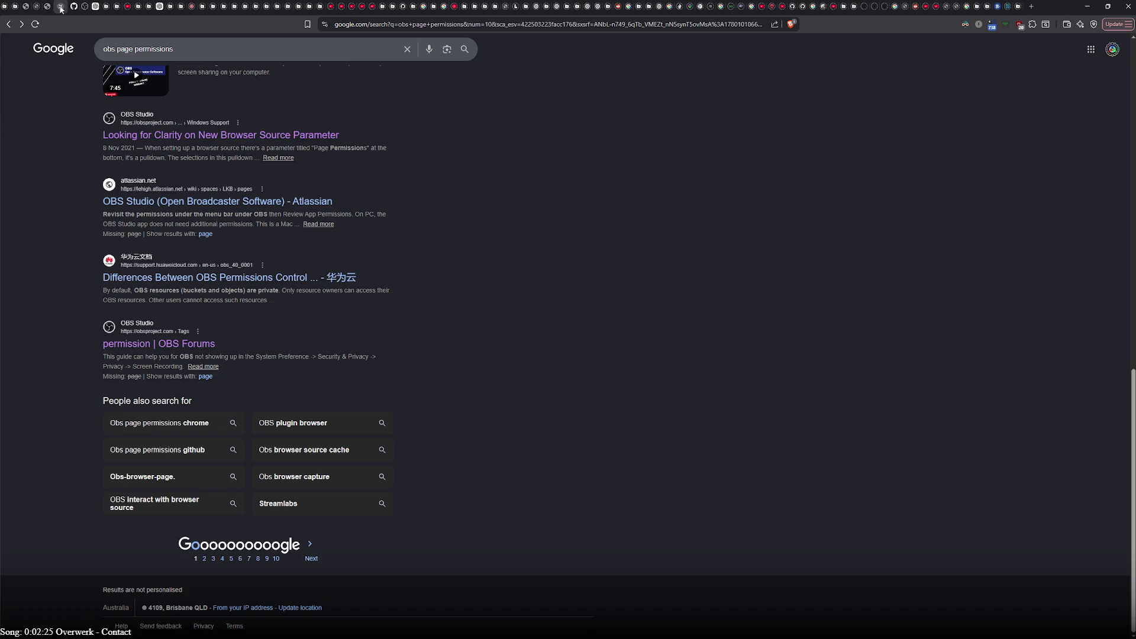
{"action": "left_click", "coordinate": [61, 8]}
{"action": "left_click", "coordinate": [61, 8]}
{"action": "left_click", "coordinate": [61, 8]}
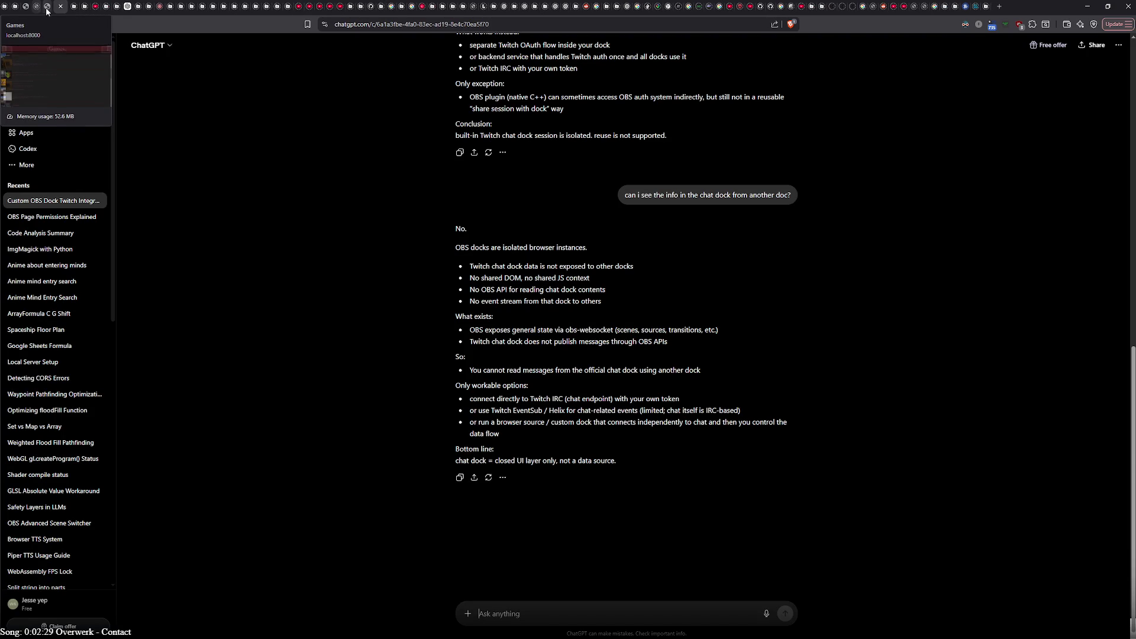
{"action": "left_click", "coordinate": [85, 8]}
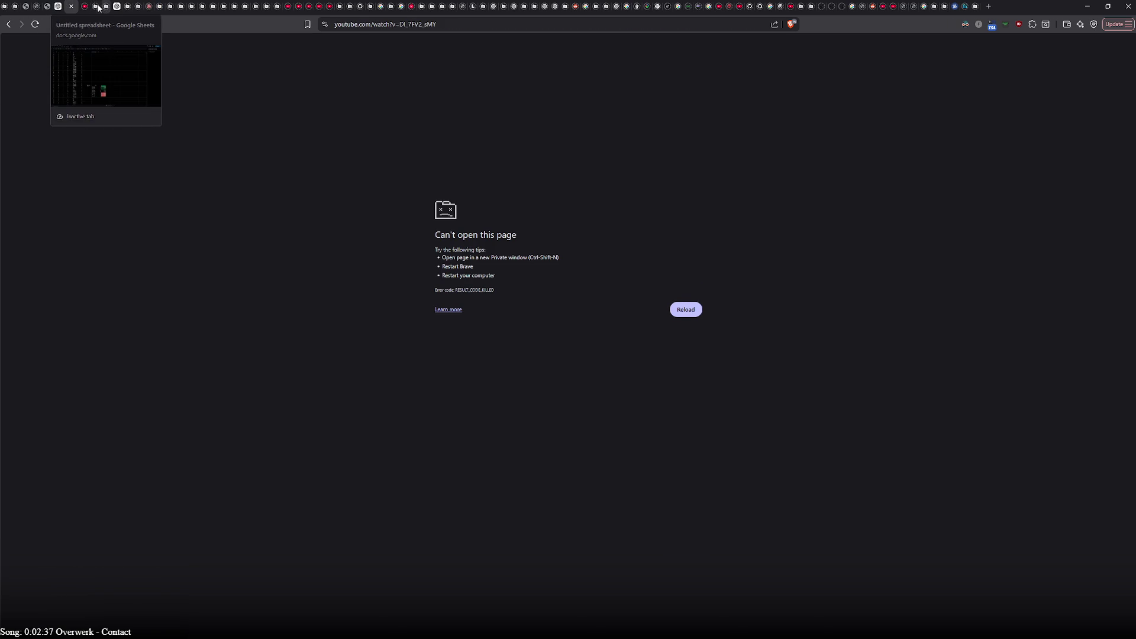
{"action": "left_click", "coordinate": [94, 7]}
{"action": "left_click", "coordinate": [93, 7]}
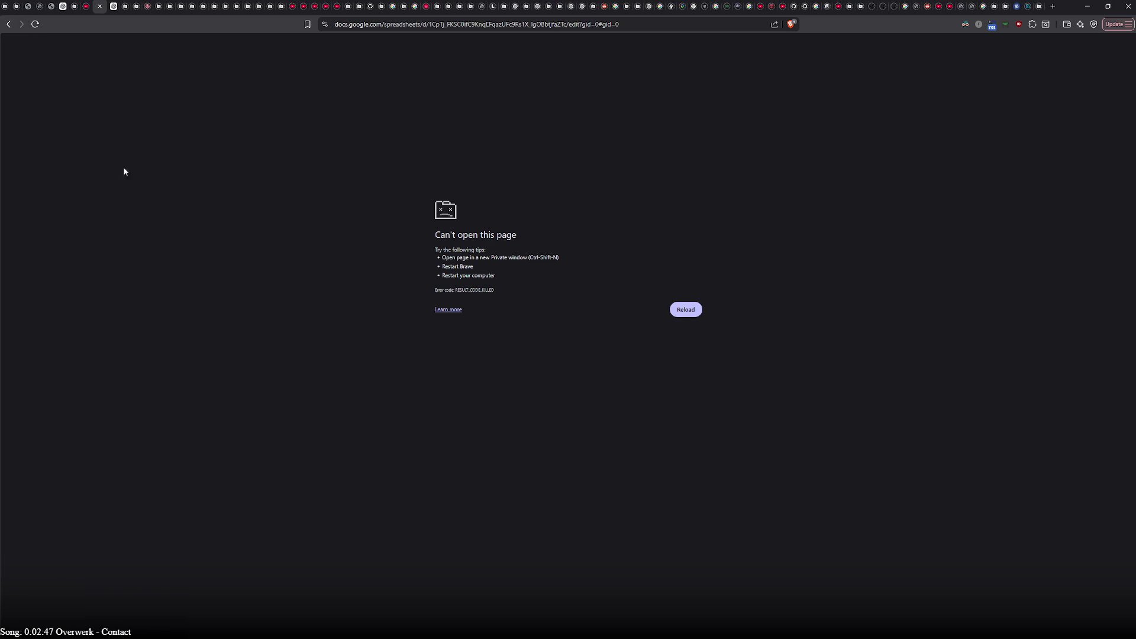
{"action": "left_click", "coordinate": [32, 31]}
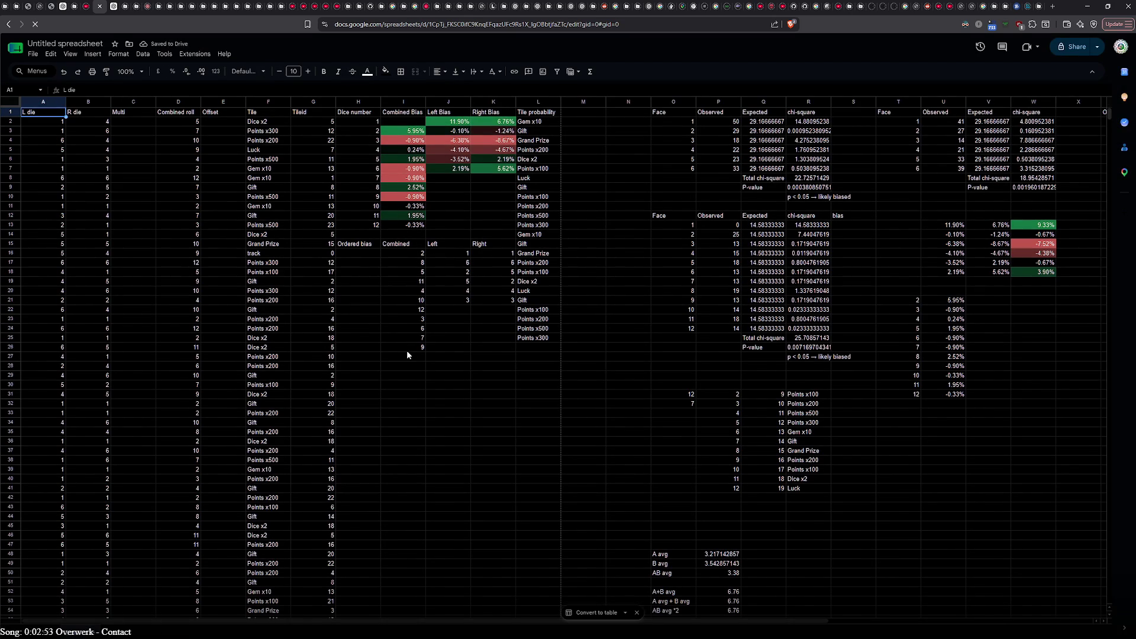
Step: Scroll through the reloaded dice sheet to check its rows, then return to the top
{"action": "scroll", "coordinate": [407, 351], "scroll_direction": "down", "scroll_amount": 20}
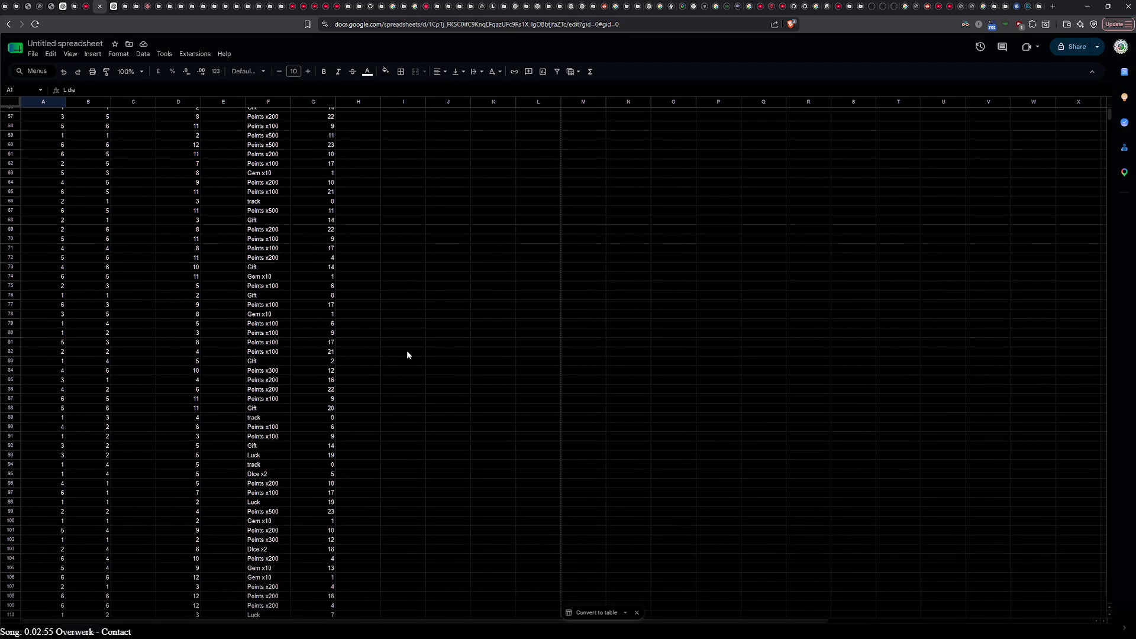
{"action": "scroll", "coordinate": [414, 376], "scroll_direction": "up", "scroll_amount": 3}
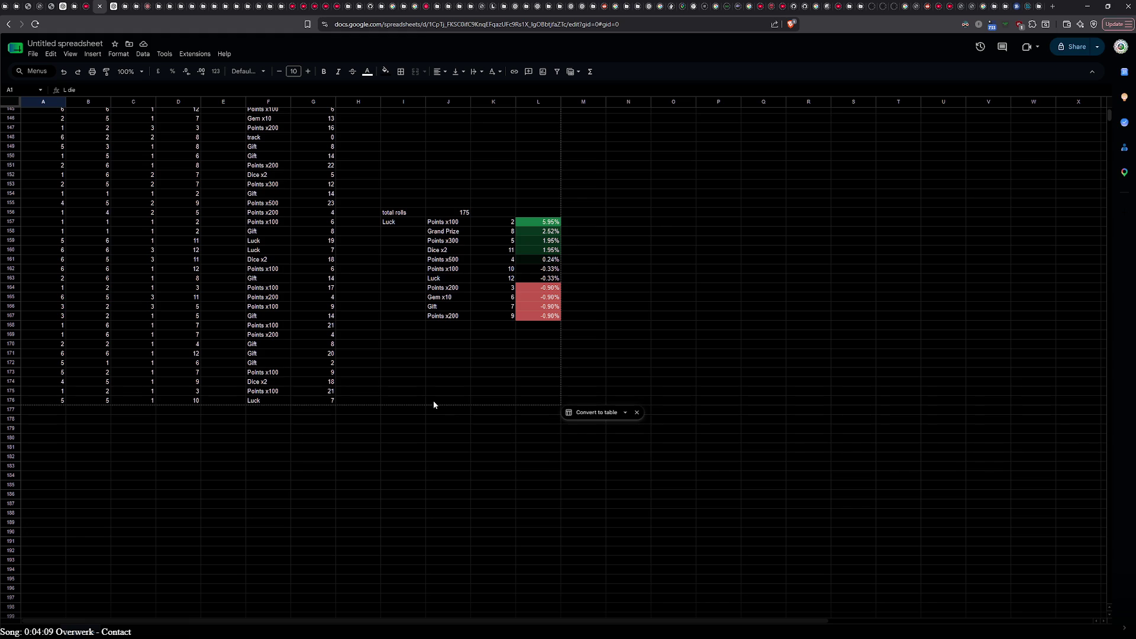
{"action": "scroll", "coordinate": [433, 400], "scroll_direction": "up", "scroll_amount": 5}
{"action": "scroll", "coordinate": [433, 400], "scroll_direction": "down", "scroll_amount": 5}
{"action": "scroll", "coordinate": [466, 385], "scroll_direction": "up", "scroll_amount": 5}
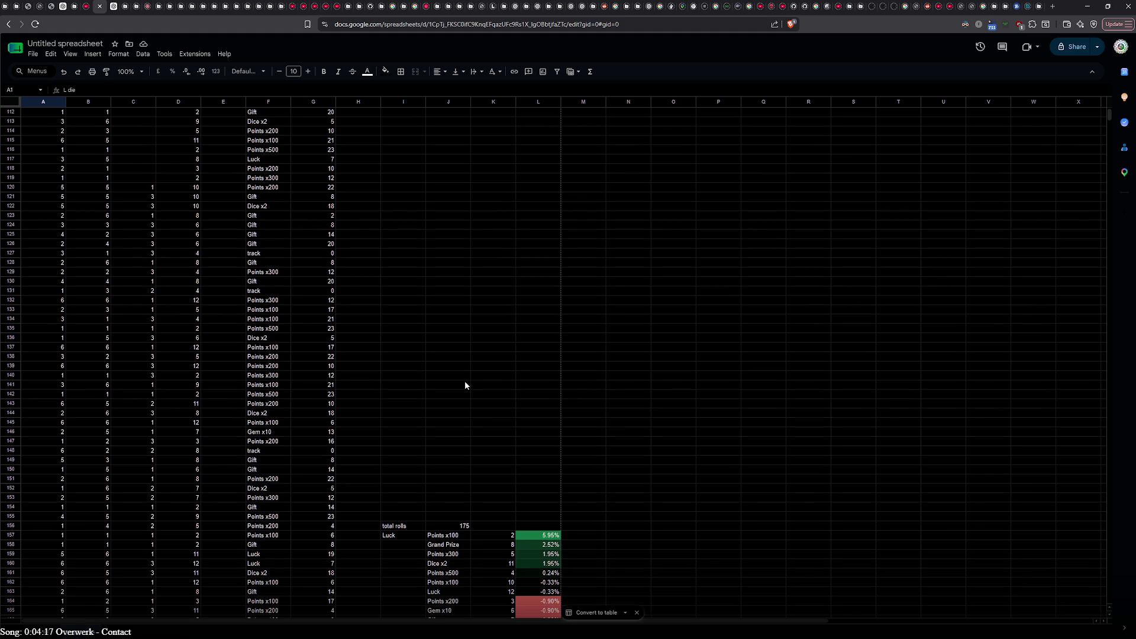
{"action": "scroll", "coordinate": [465, 386], "scroll_direction": "up", "scroll_amount": 8}
{"action": "scroll", "coordinate": [465, 386], "scroll_direction": "up", "scroll_amount": 8}
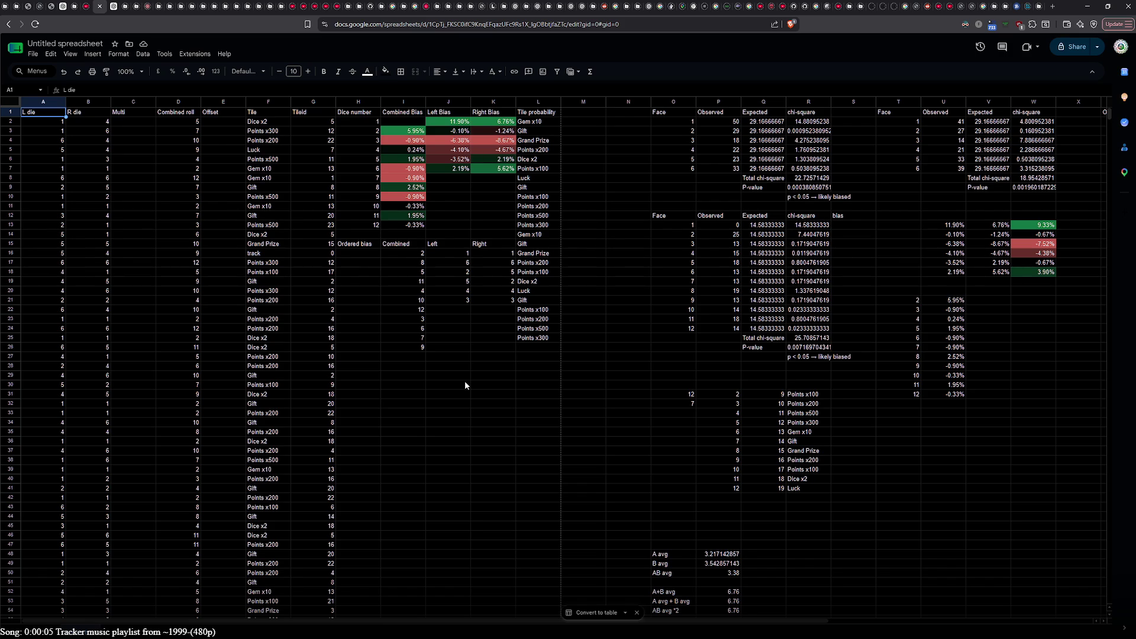
{"action": "scroll", "coordinate": [465, 385], "scroll_direction": "down", "scroll_amount": 20}
{"action": "scroll", "coordinate": [460, 333], "scroll_direction": "up", "scroll_amount": 20}
Step: Clear the chi-square column R1:R27 and the stray bias label in S12
{"action": "left_click", "coordinate": [812, 112]}
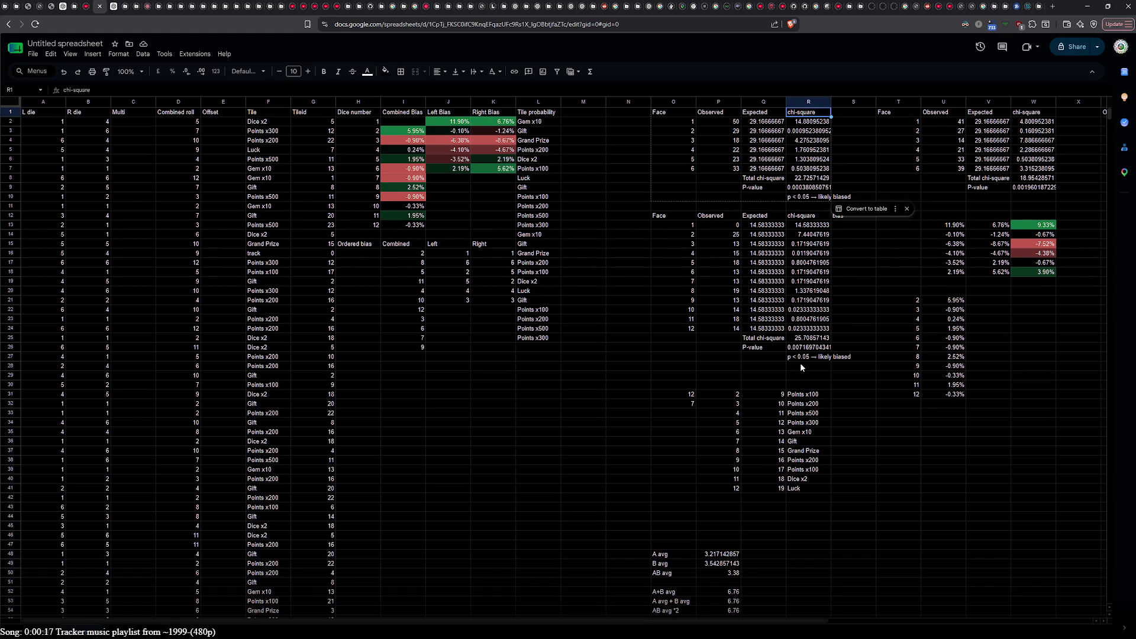
{"action": "left_click", "coordinate": [800, 357], "text": "shift"}
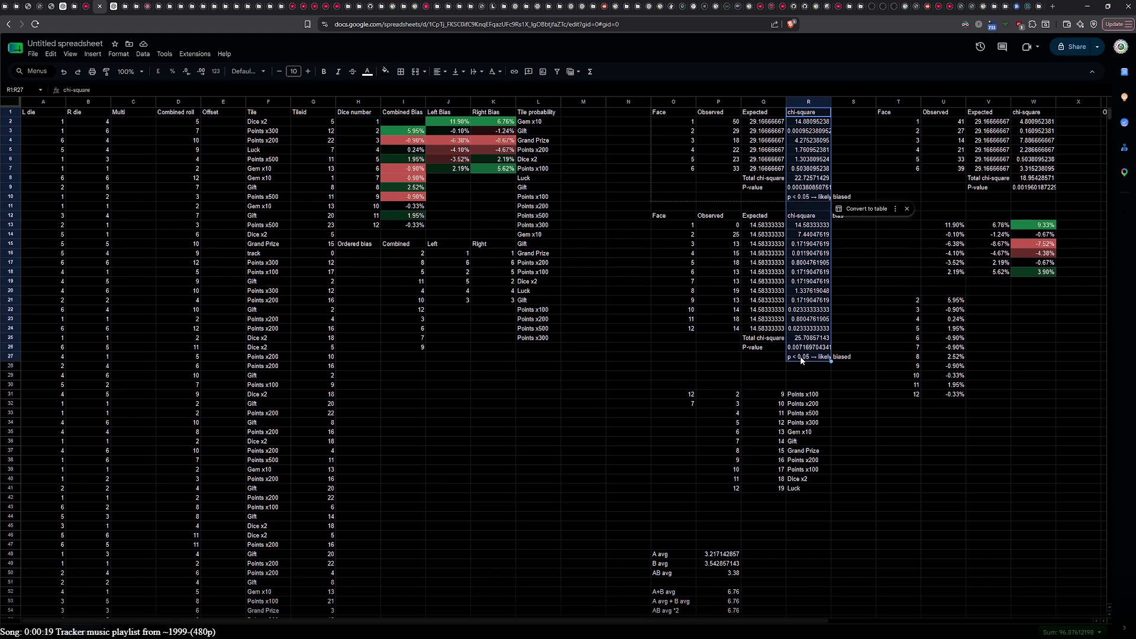
{"action": "key", "text": "Delete"}
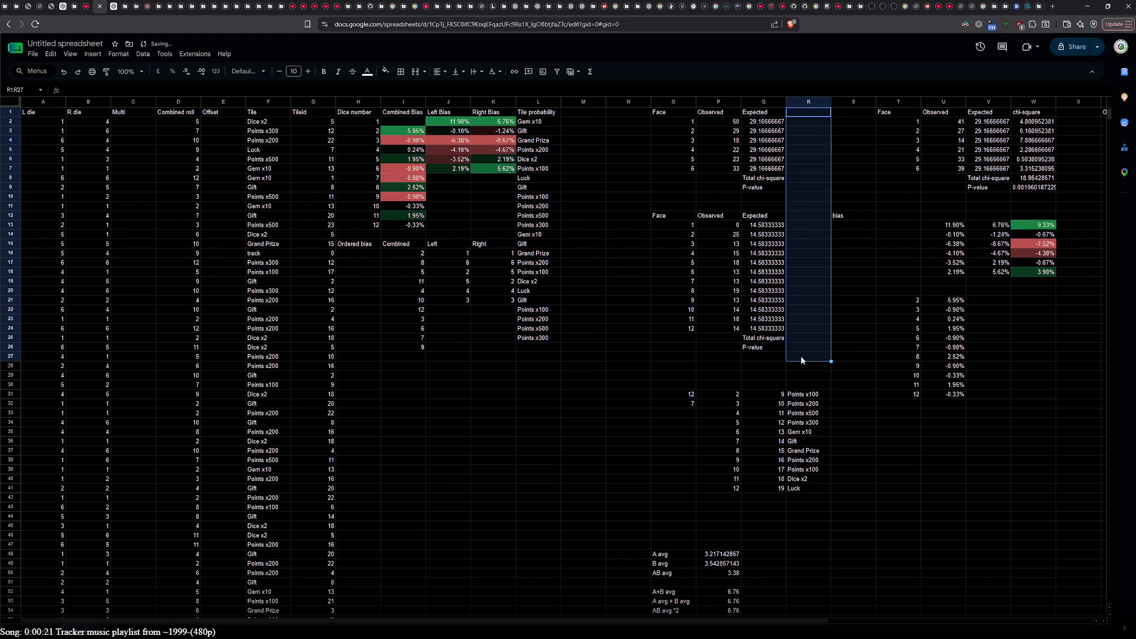
{"action": "left_click", "coordinate": [838, 215]}
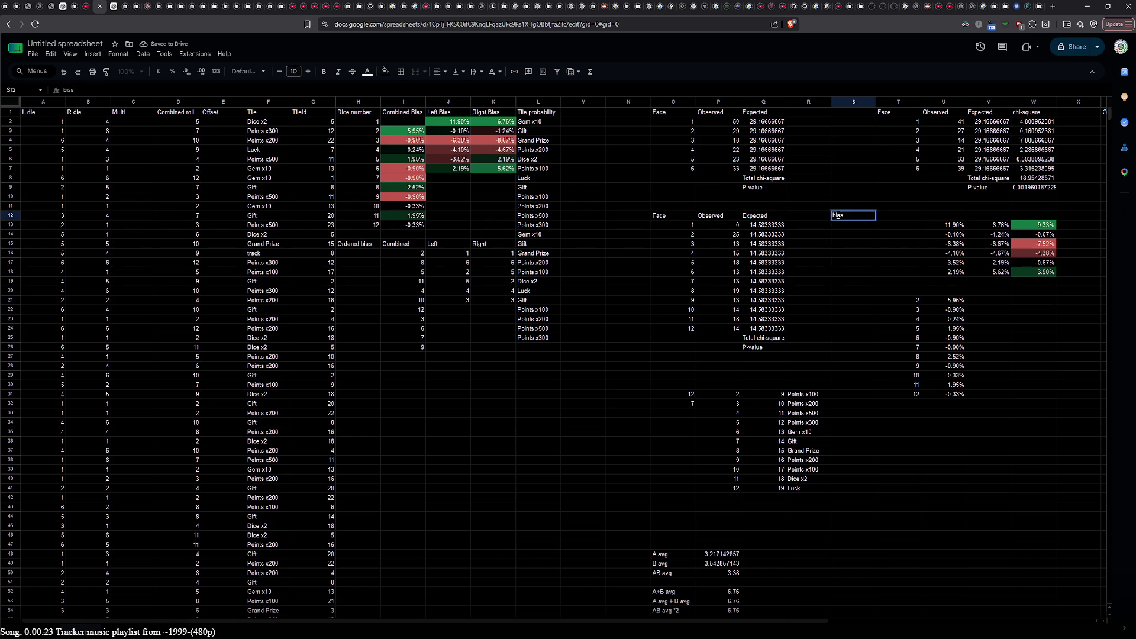
{"action": "key", "text": "Delete"}
Step: Clear chi-square column W1:W9 and the Total chi-square/P-value labels in V8:V9, Q8:Q9 and Q25:Q26
{"action": "left_click", "coordinate": [1032, 112]}
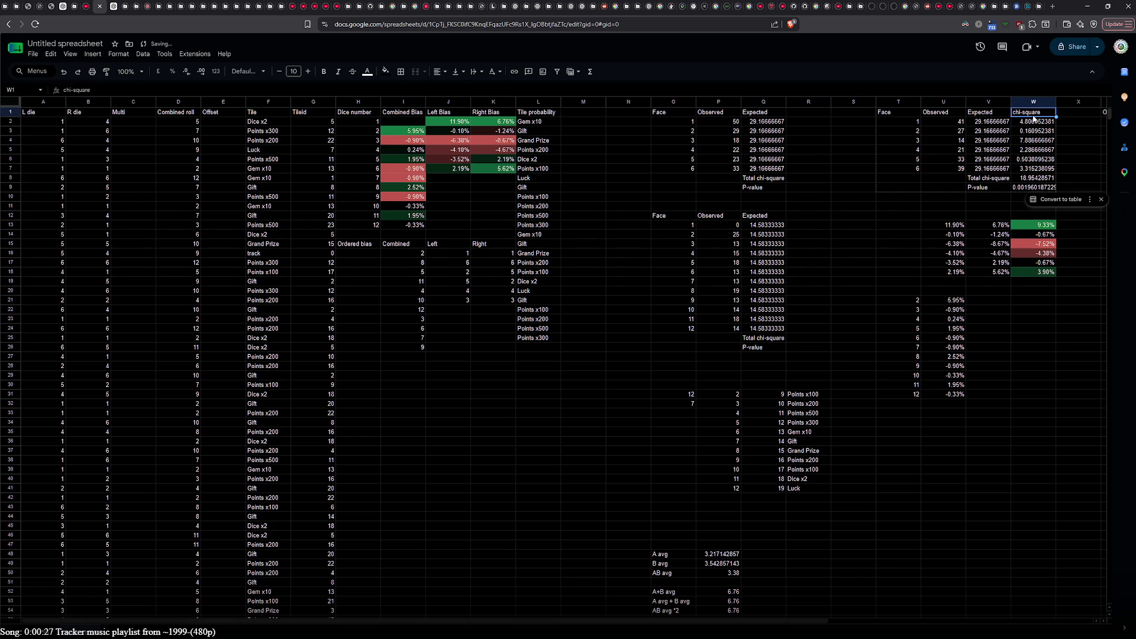
{"action": "left_click", "coordinate": [1033, 188], "text": "shift"}
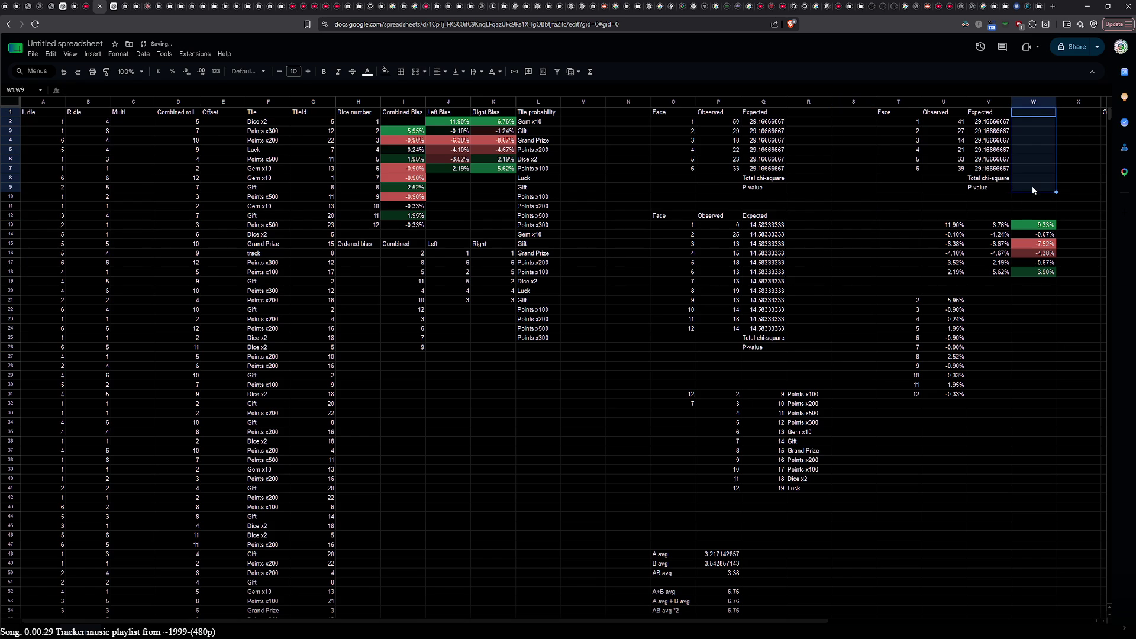
{"action": "key", "text": "Delete"}
{"action": "left_click_drag", "start_coordinate": [1000, 180], "coordinate": [1002, 191]}
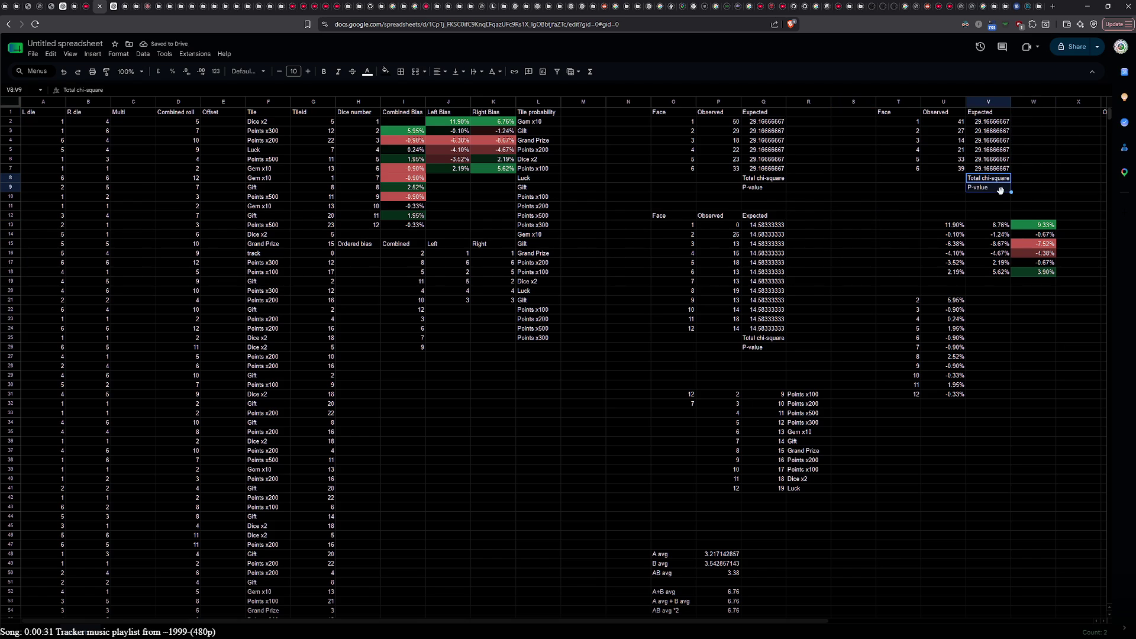
{"action": "key", "text": "Delete"}
{"action": "left_click_drag", "start_coordinate": [745, 181], "coordinate": [755, 189]}
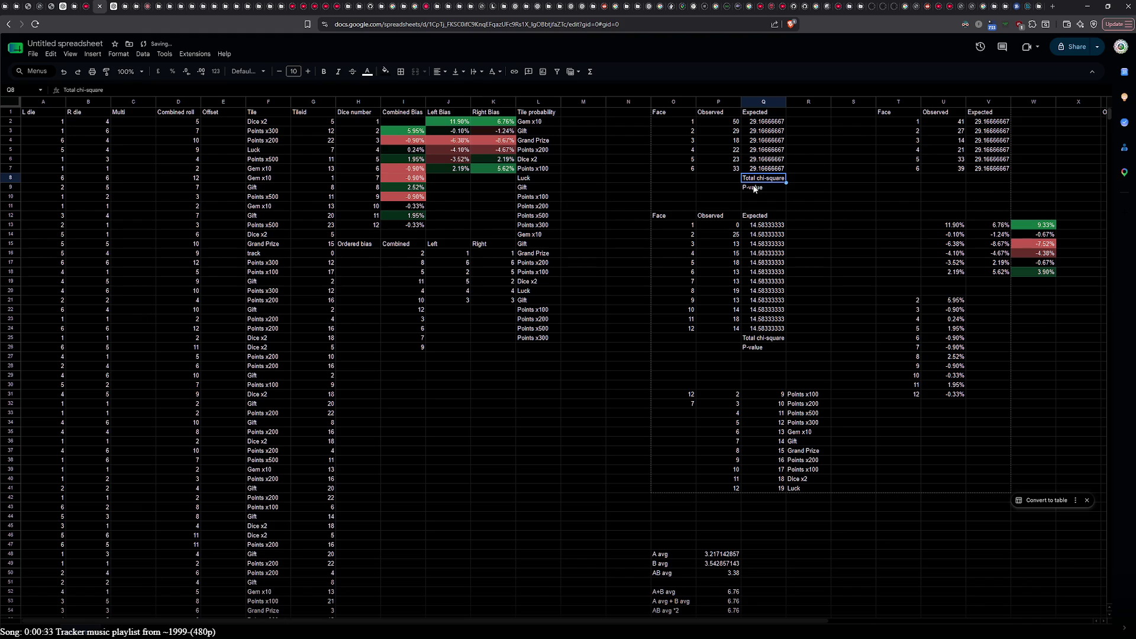
{"action": "key", "text": "Delete"}
{"action": "left_click_drag", "start_coordinate": [761, 339], "coordinate": [759, 354]}
{"action": "key", "text": "Delete"}
{"action": "double_click", "coordinate": [921, 300]}
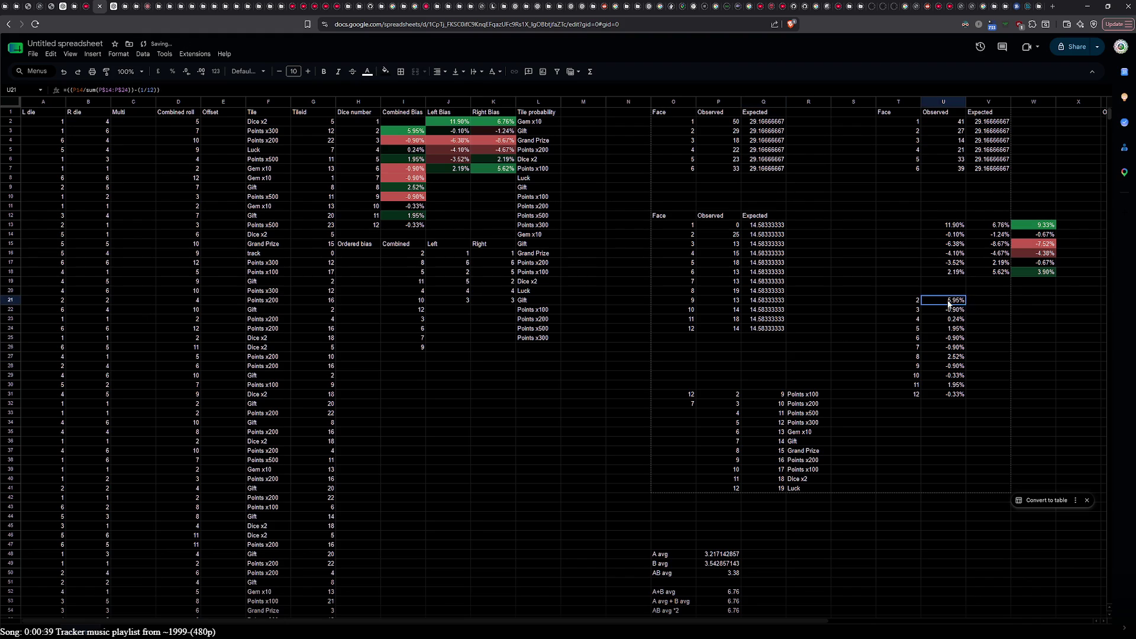
{"action": "left_click", "coordinate": [904, 302]}
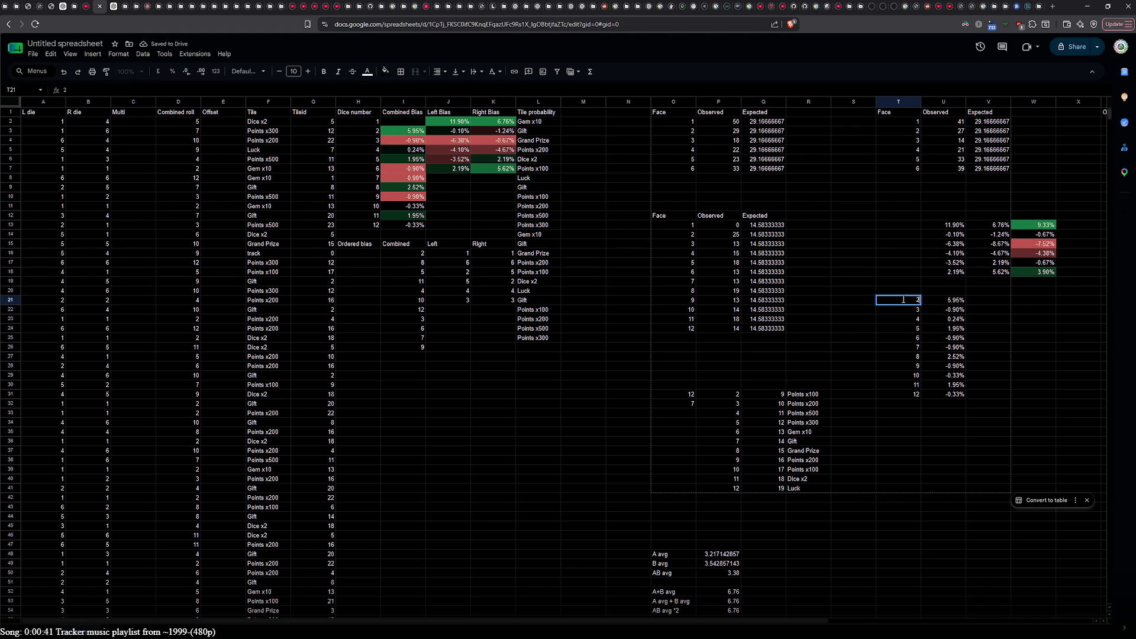
{"action": "left_click", "coordinate": [895, 278]}
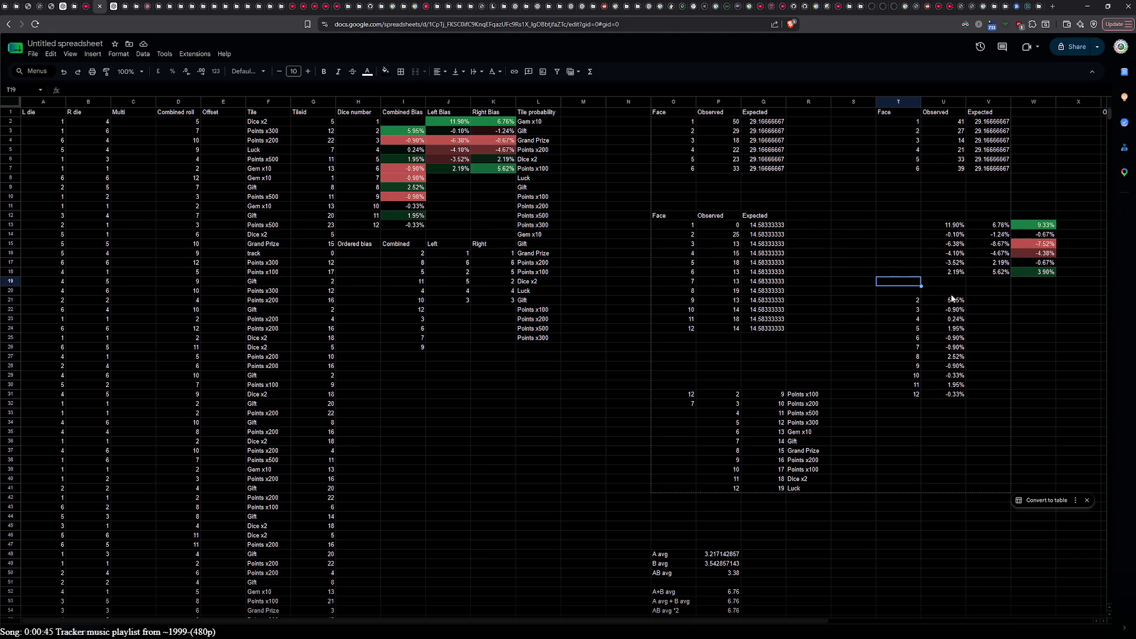
{"action": "scroll", "coordinate": [865, 429], "scroll_direction": "down", "scroll_amount": 18}
{"action": "scroll", "coordinate": [718, 424], "scroll_direction": "down", "scroll_amount": 5}
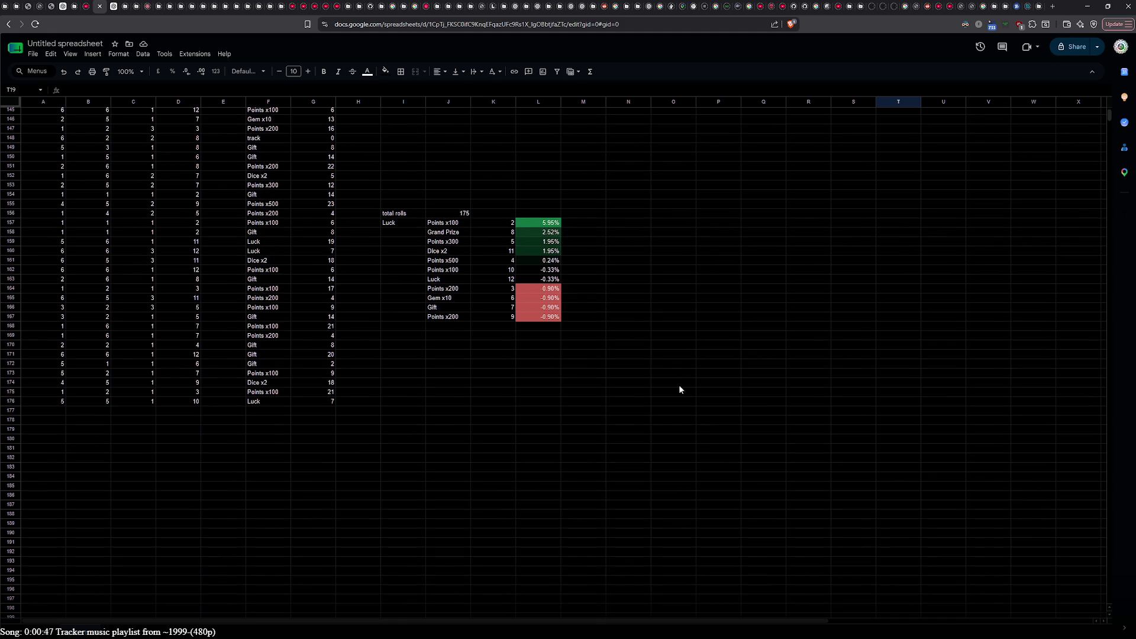
{"action": "scroll", "coordinate": [610, 299], "scroll_direction": "up", "scroll_amount": 20}
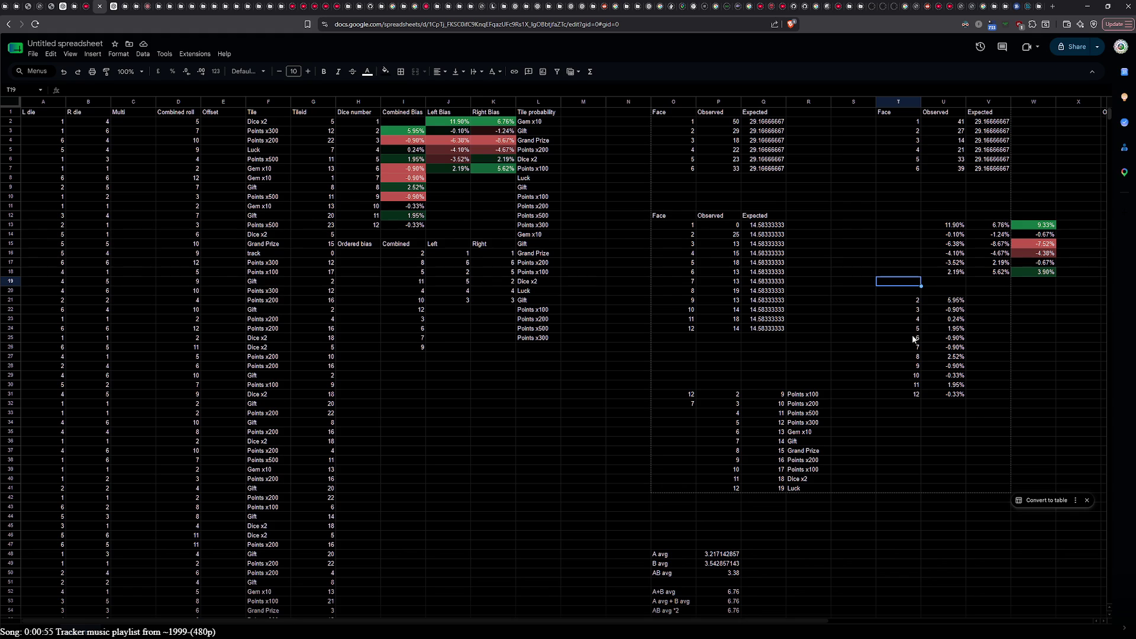
{"action": "double_click", "coordinate": [956, 300]}
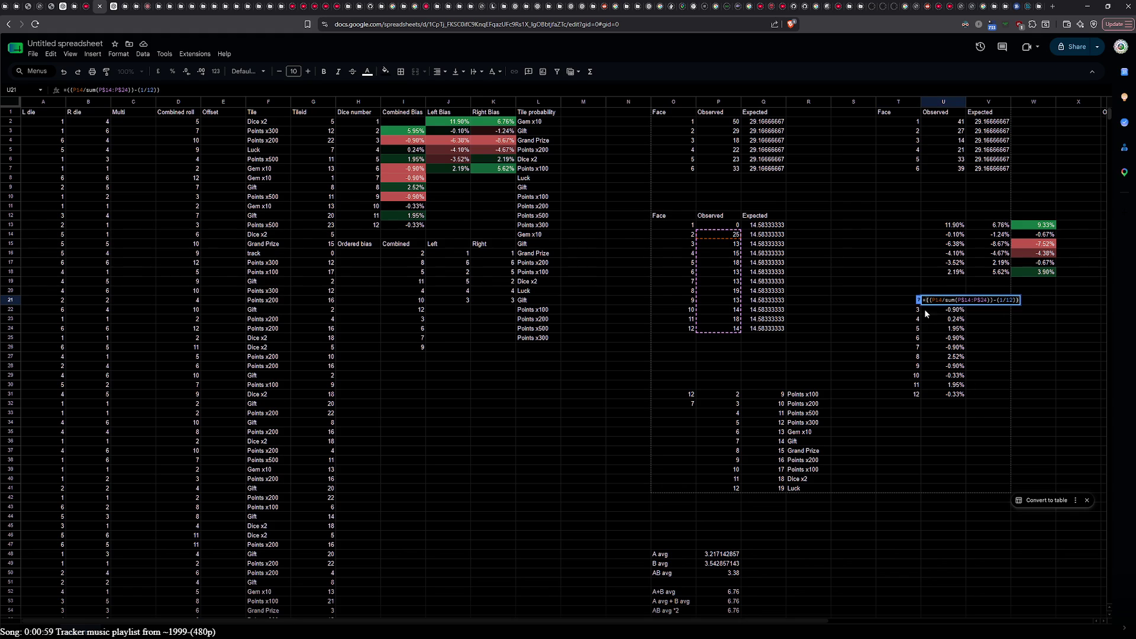
{"action": "left_click", "coordinate": [903, 301]}
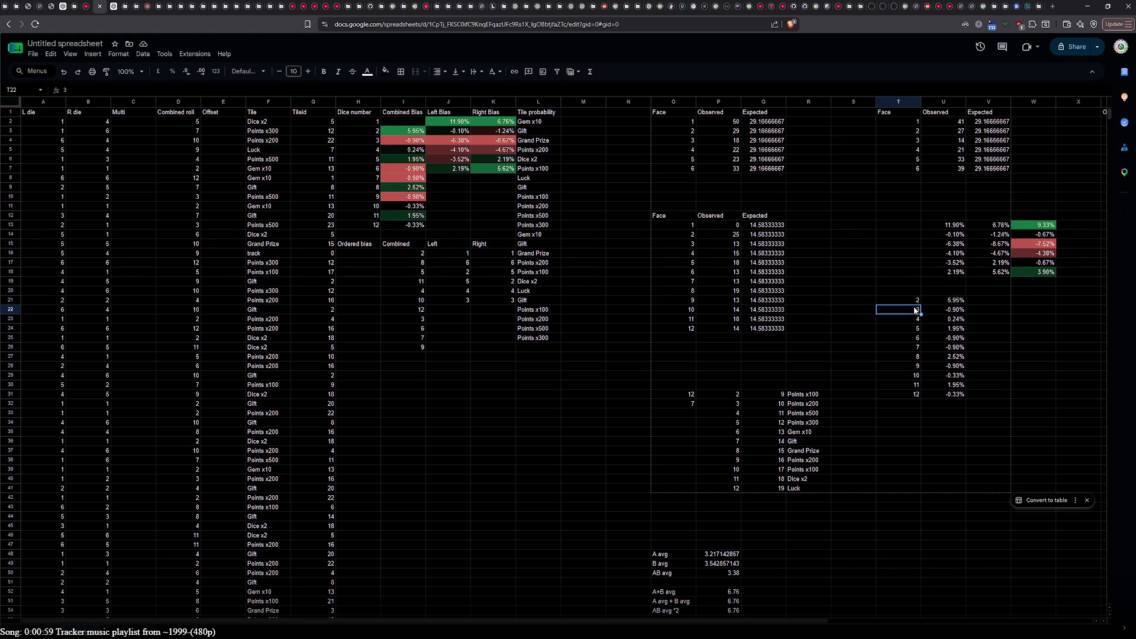
{"action": "double_click", "coordinate": [947, 302]}
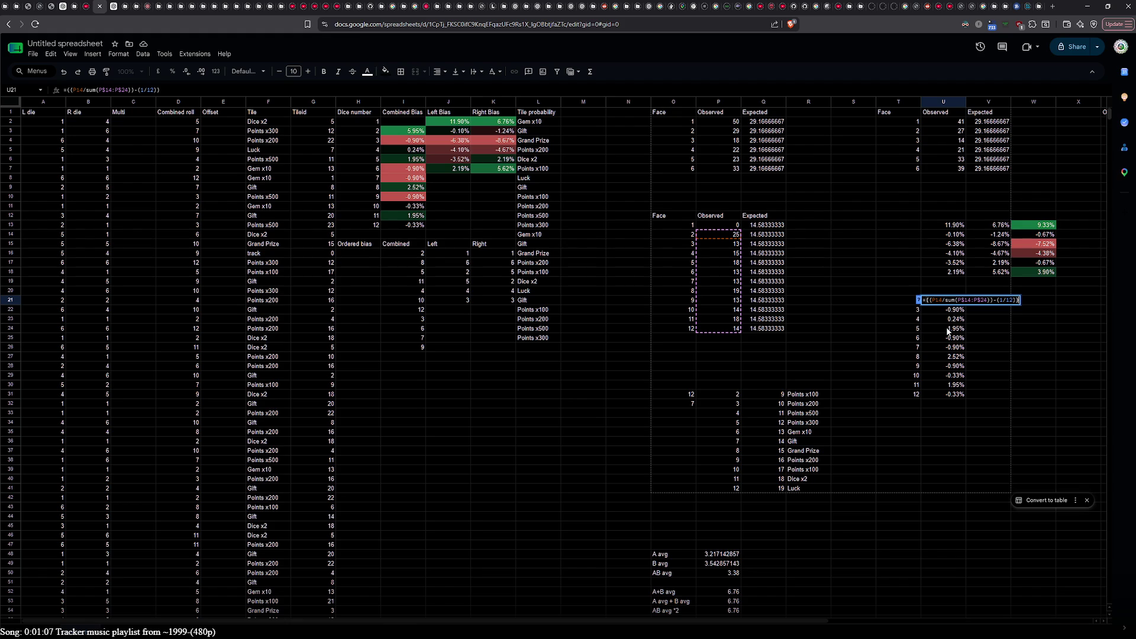
{"action": "double_click", "coordinate": [757, 225]}
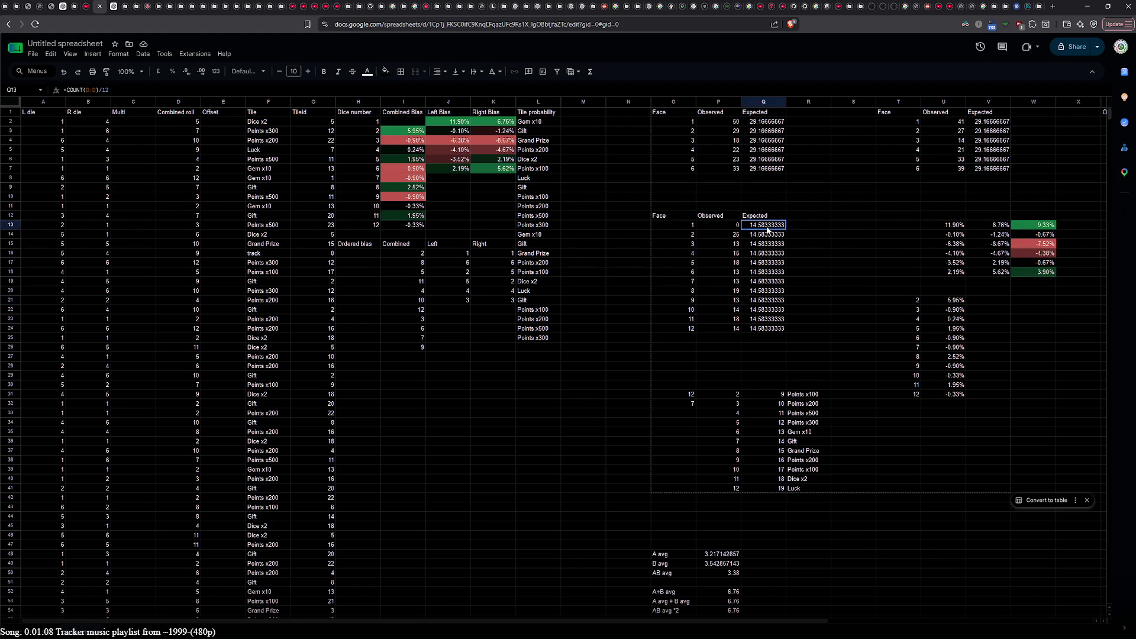
{"action": "double_click", "coordinate": [719, 227]}
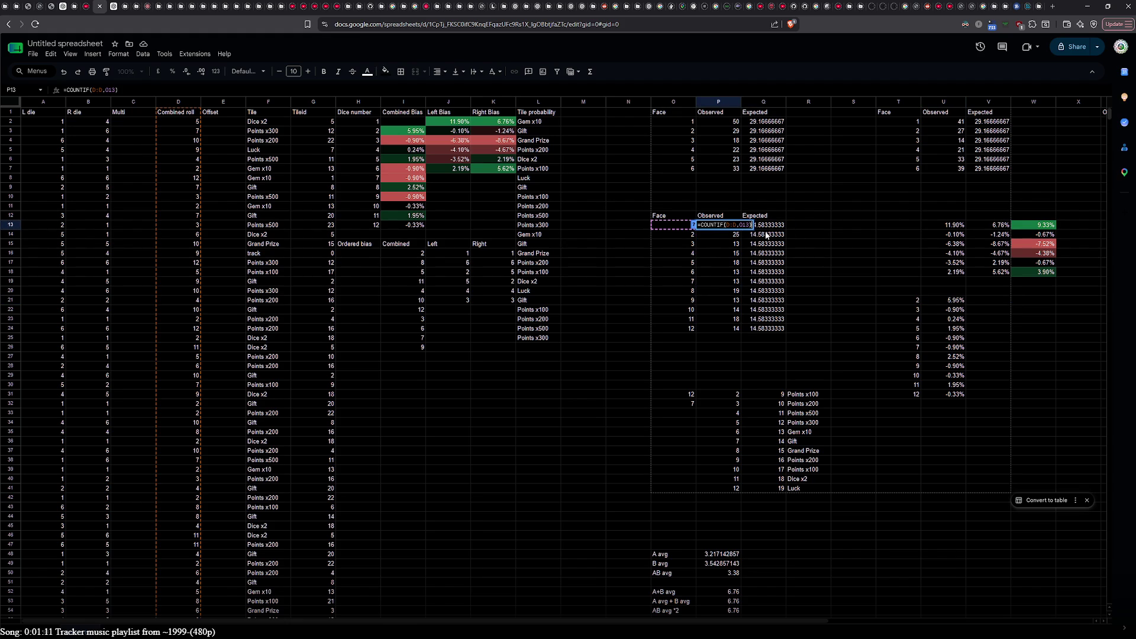
{"action": "double_click", "coordinate": [760, 226]}
{"action": "double_click", "coordinate": [728, 228]}
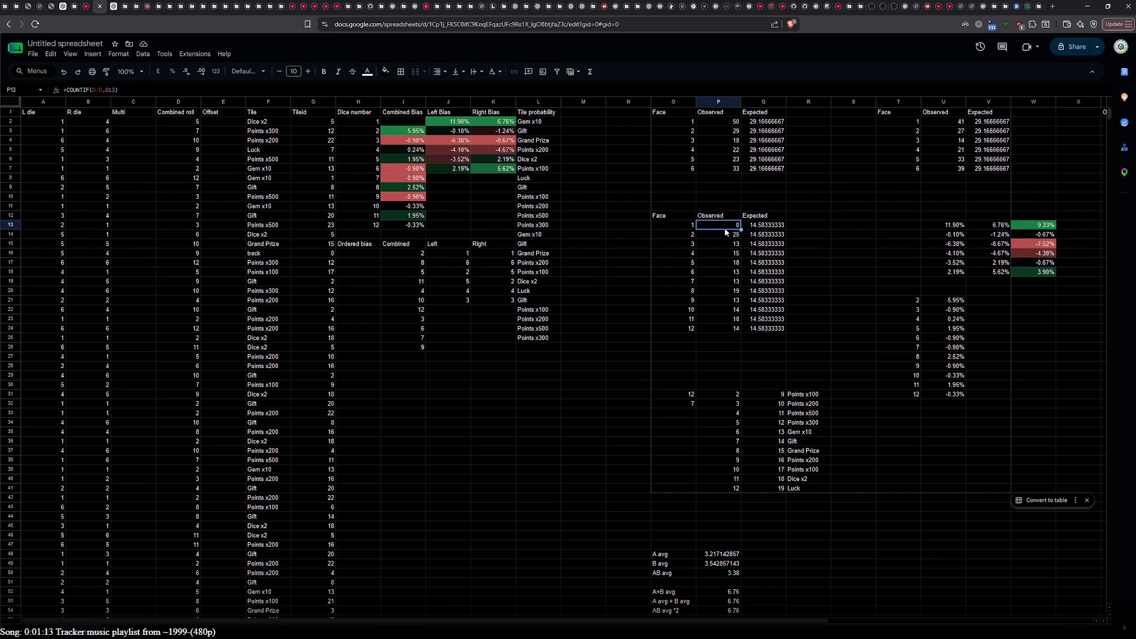
{"action": "left_click", "coordinate": [674, 227]}
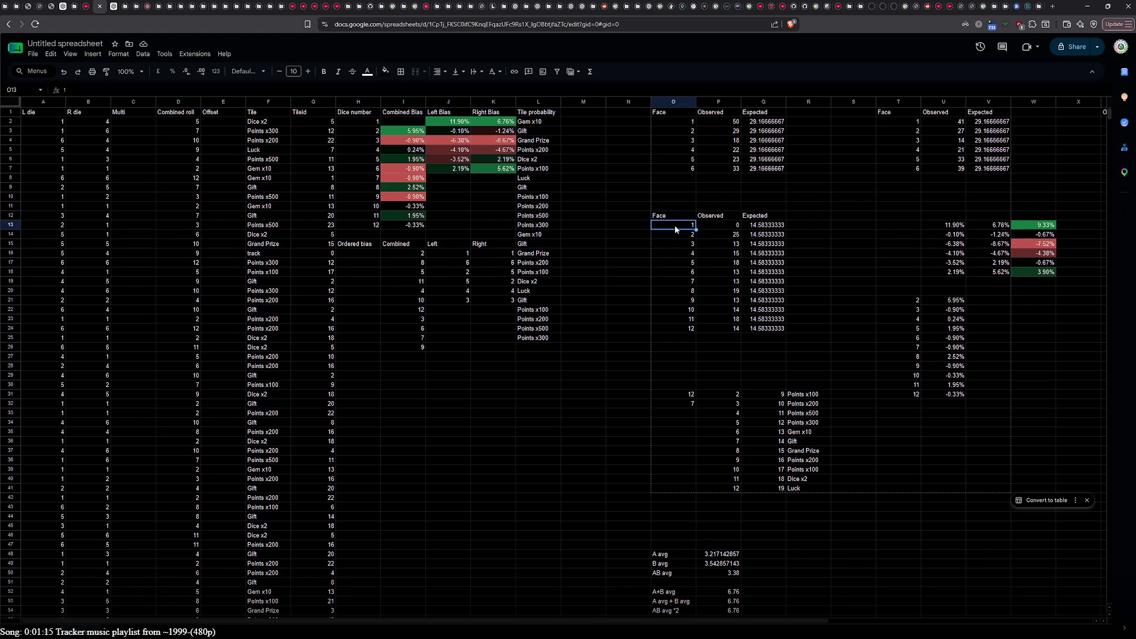
{"action": "double_click", "coordinate": [758, 226]}
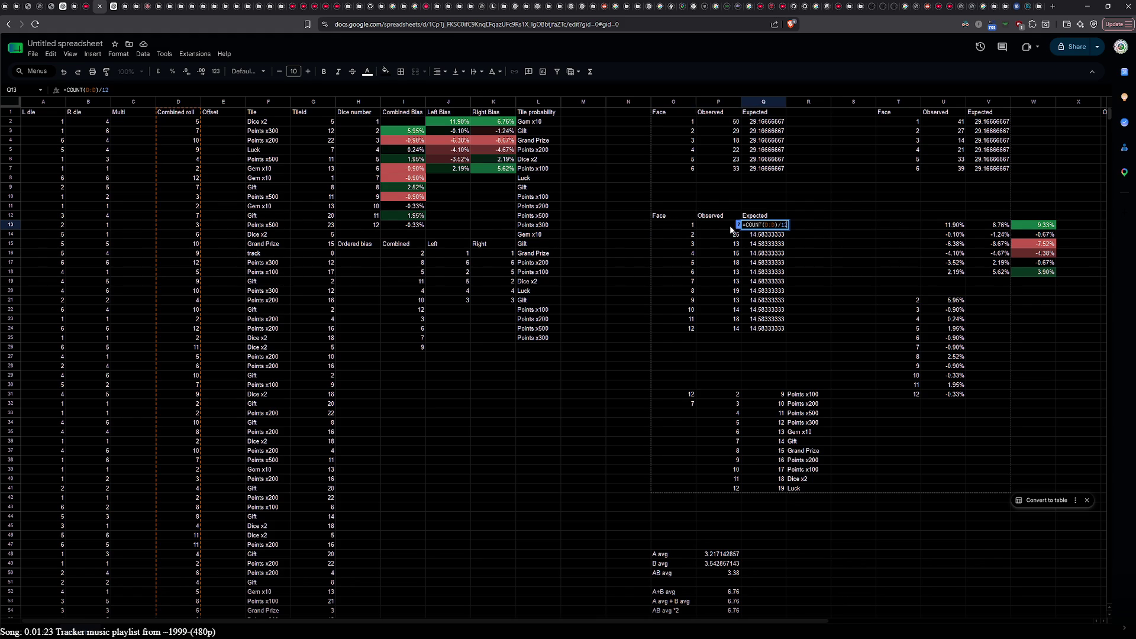
{"action": "left_click", "coordinate": [732, 230]}
{"action": "double_click", "coordinate": [725, 234]}
{"action": "key", "text": "Return"}
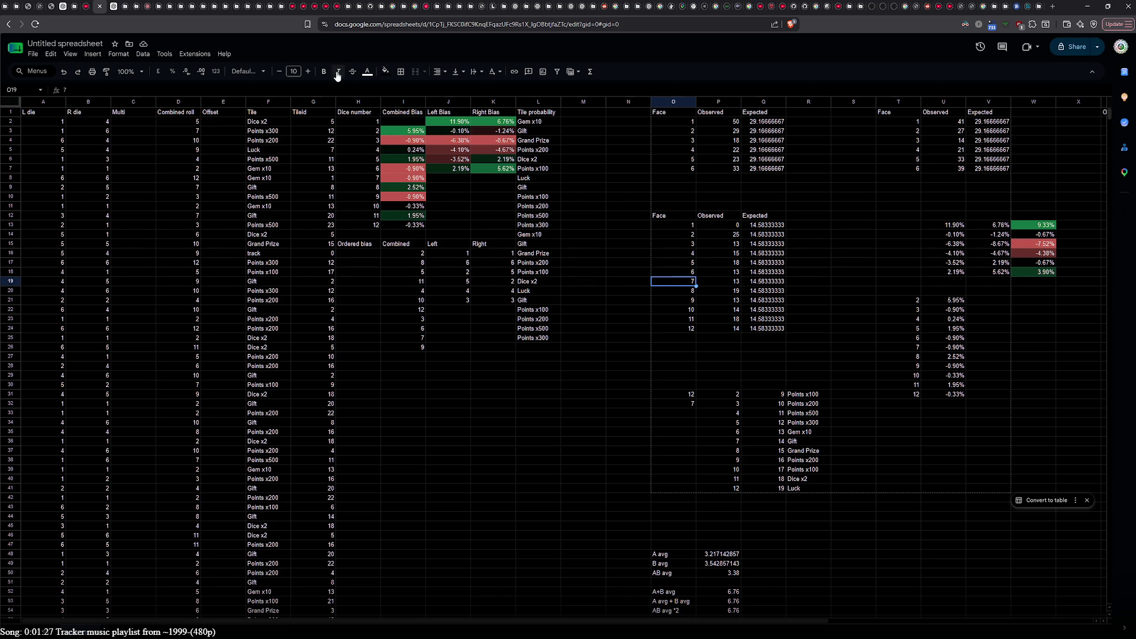
{"action": "left_click", "coordinate": [396, 122]}
{"action": "double_click", "coordinate": [395, 121]}
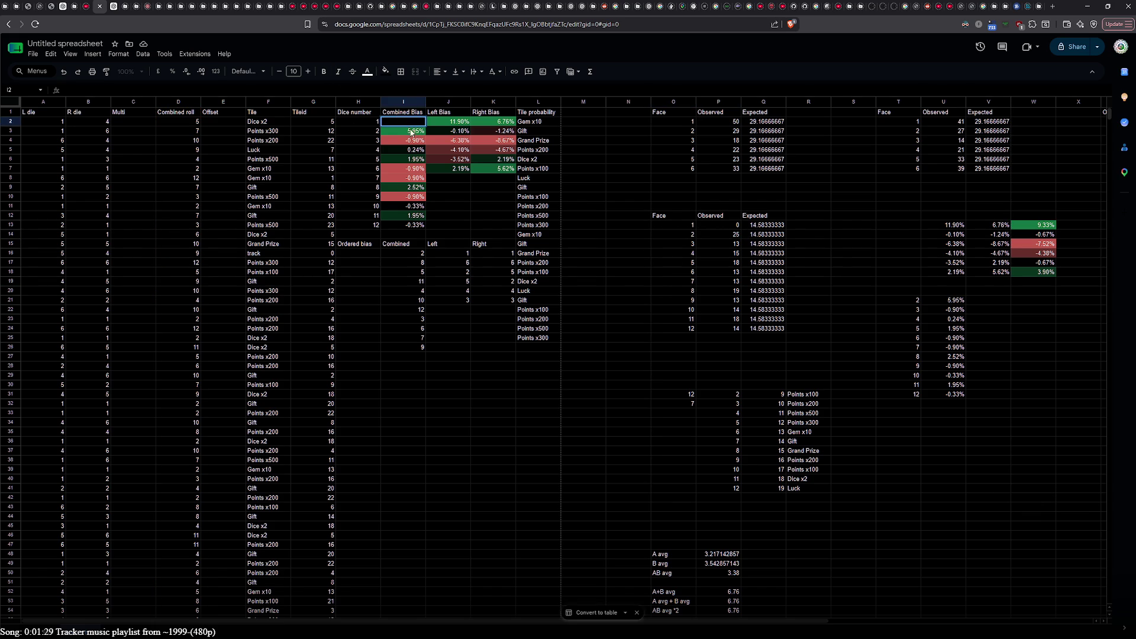
{"action": "double_click", "coordinate": [411, 131]}
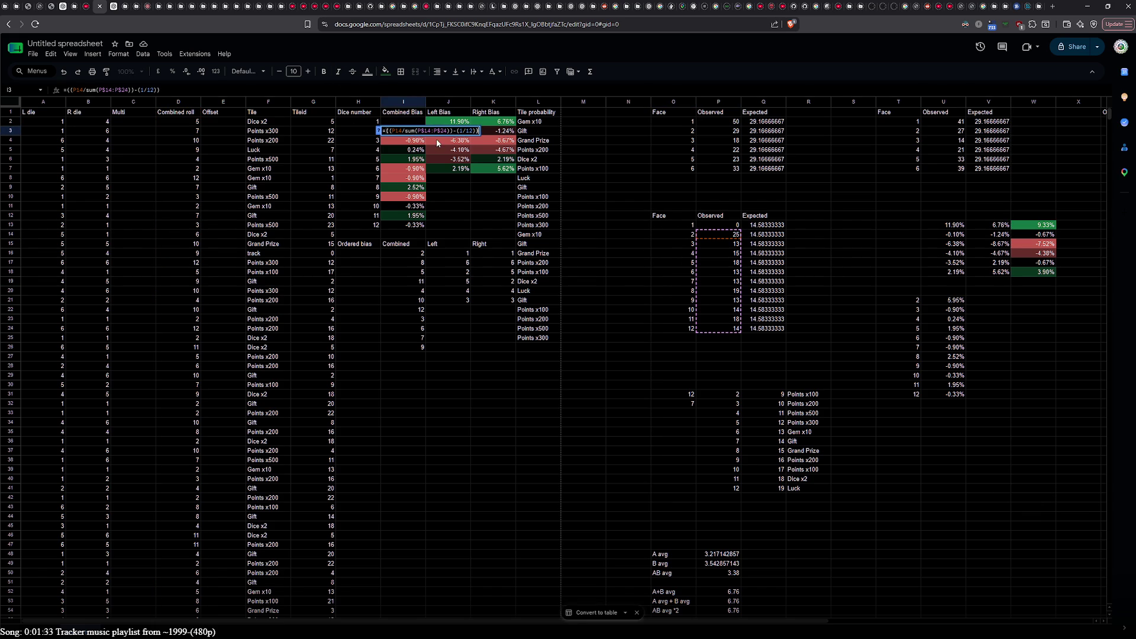
{"action": "double_click", "coordinate": [437, 140]}
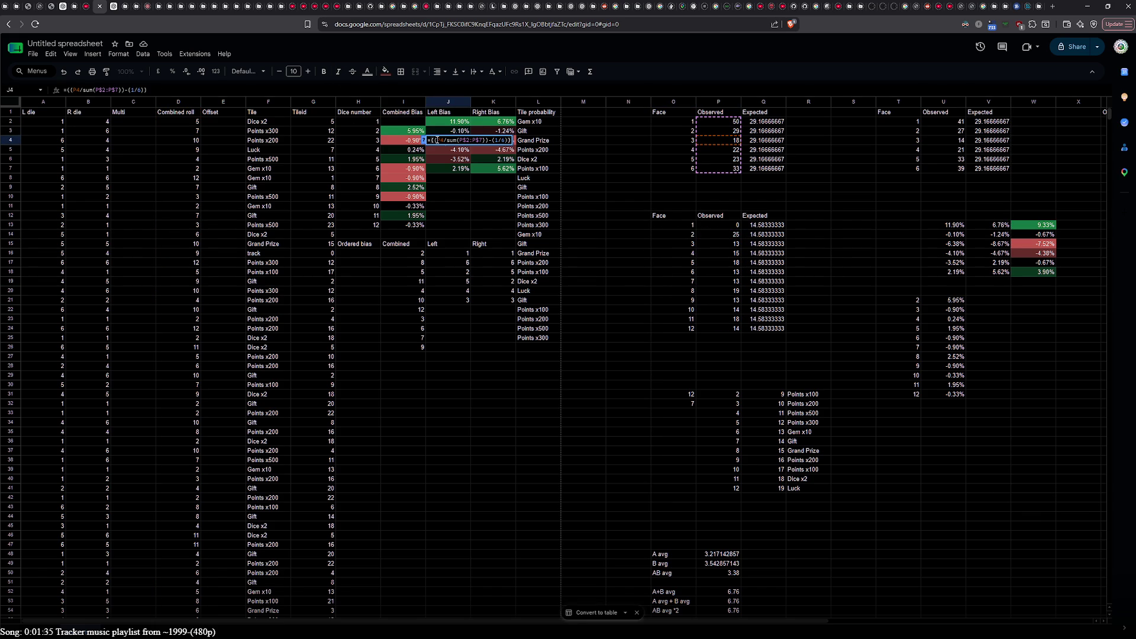
{"action": "double_click", "coordinate": [482, 152]}
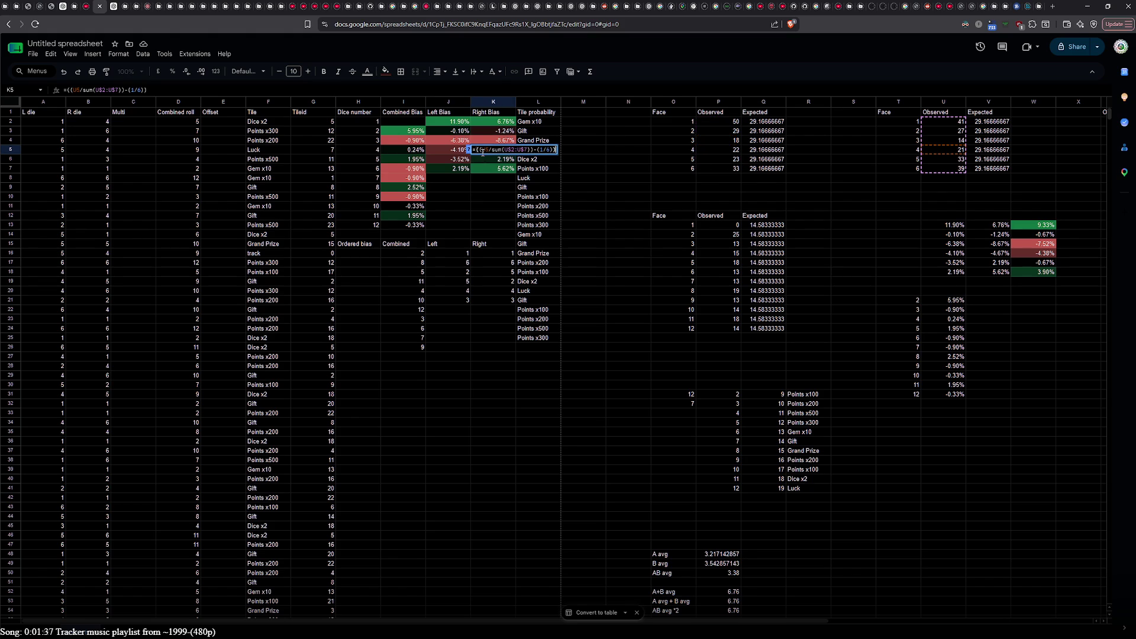
{"action": "left_click", "coordinate": [761, 112]}
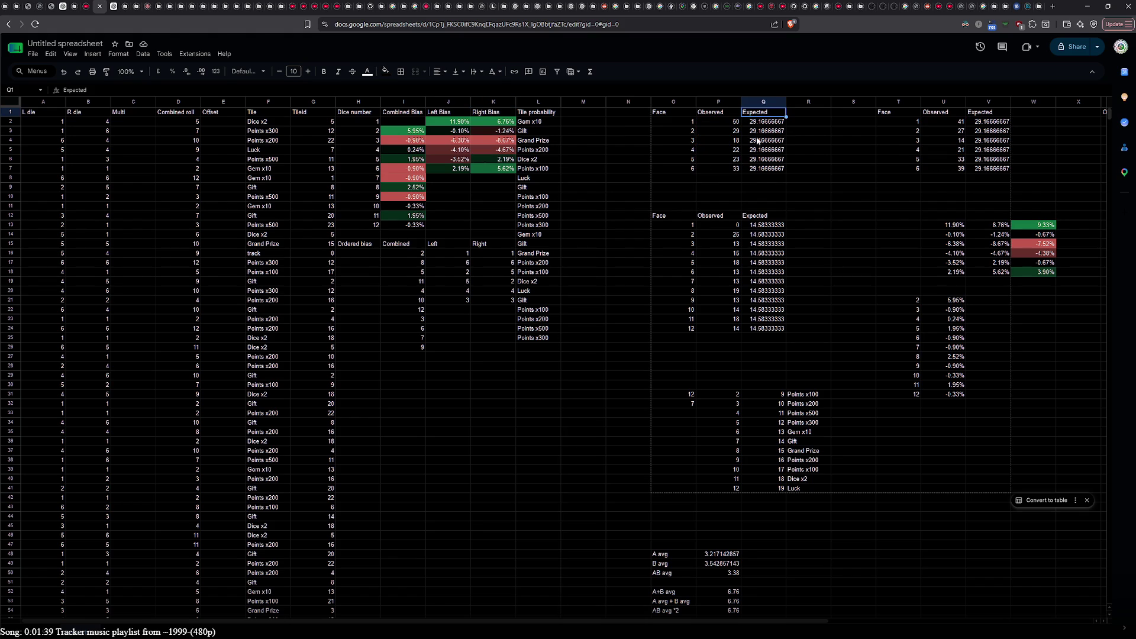
Step: Clear the Expected values from the left table's column Q1:Q24
{"action": "left_click", "coordinate": [771, 332], "text": "shift"}
{"action": "key", "text": "Delete"}
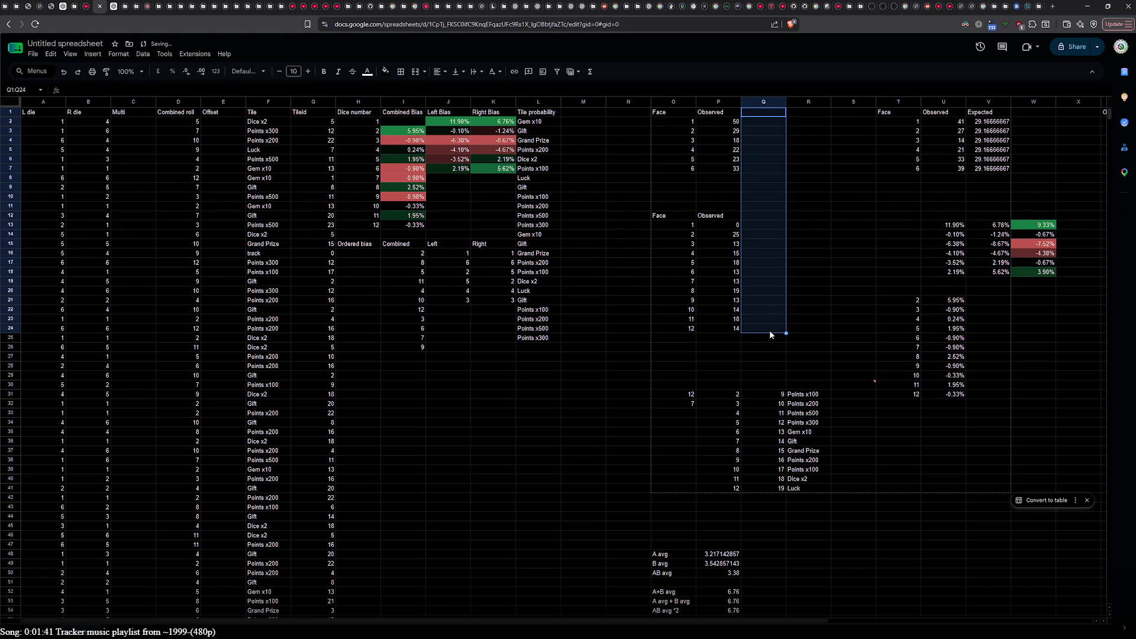
{"action": "key", "text": "ctrl+z"}
{"action": "scroll", "coordinate": [769, 330], "scroll_direction": "down", "scroll_amount": 20}
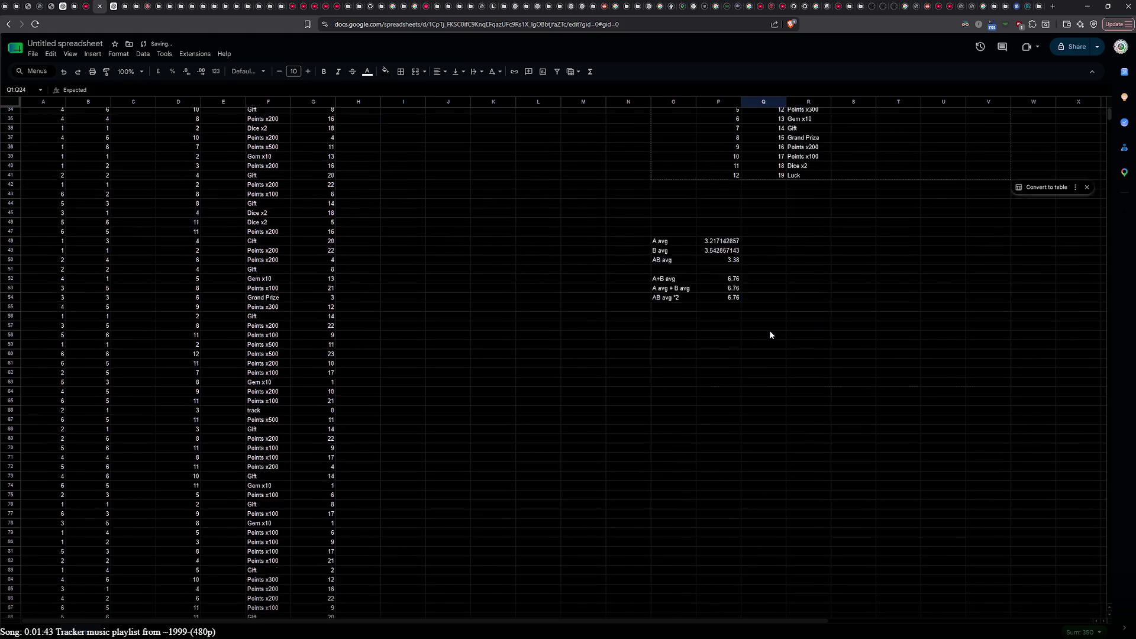
{"action": "key", "text": "Delete"}
{"action": "scroll", "coordinate": [769, 330], "scroll_direction": "up", "scroll_amount": 20}
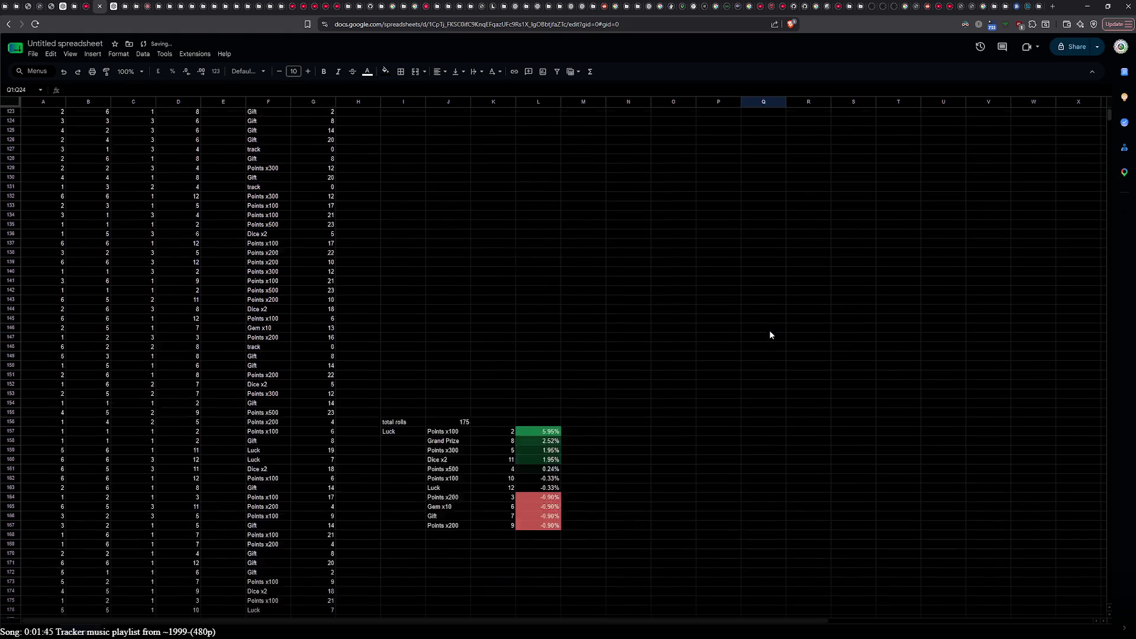
Step: Clear the second table's Expected column V1:V7, leaving only Face and Observed
{"action": "left_click_drag", "start_coordinate": [987, 112], "coordinate": [991, 172]}
{"action": "key", "text": "Delete"}
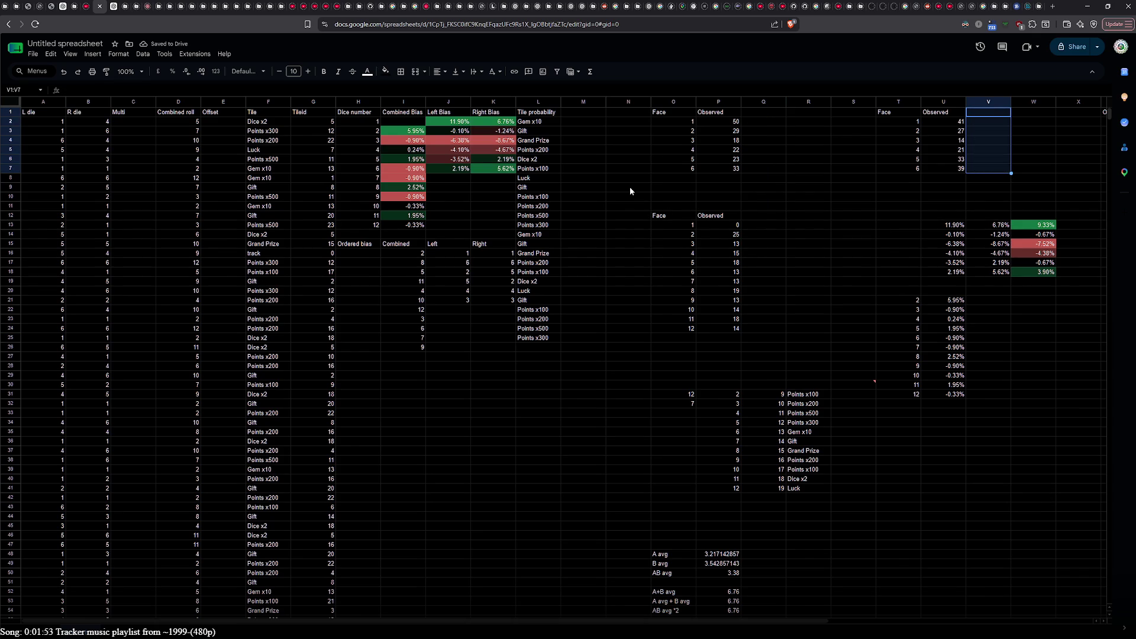
{"action": "left_click", "coordinate": [658, 114]}
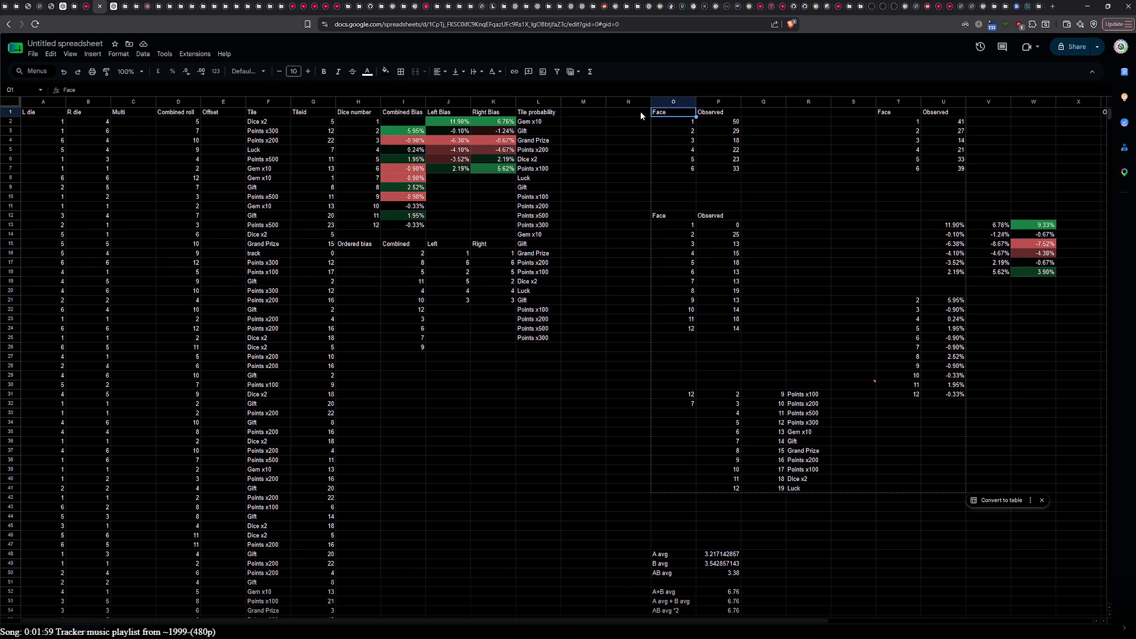
{"action": "left_click", "coordinate": [678, 123]}
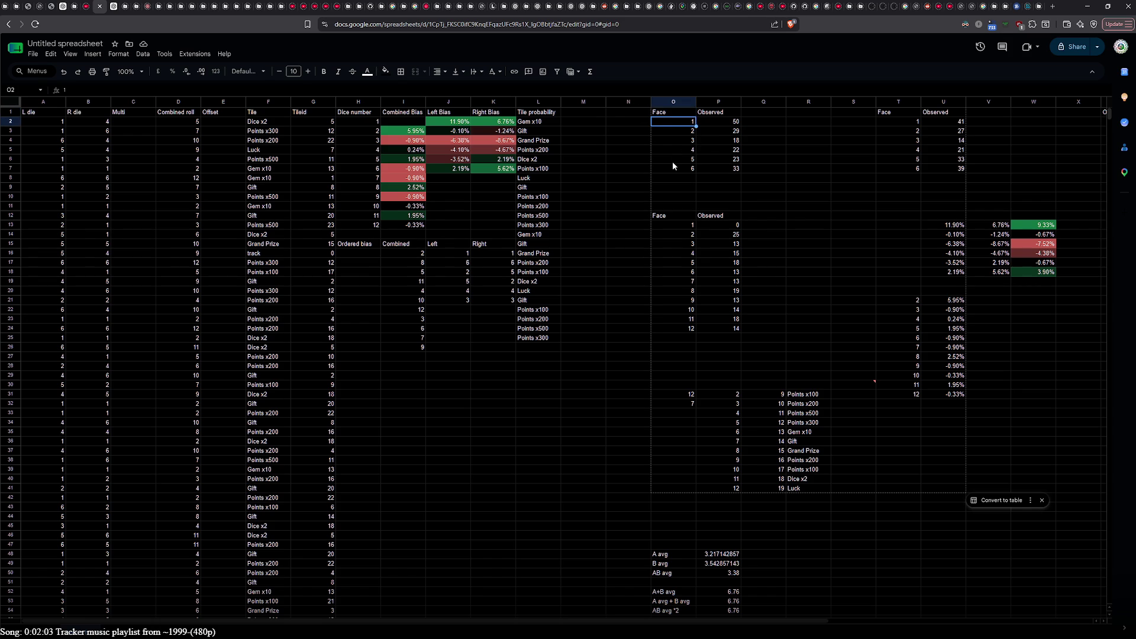
{"action": "double_click", "coordinate": [722, 122]}
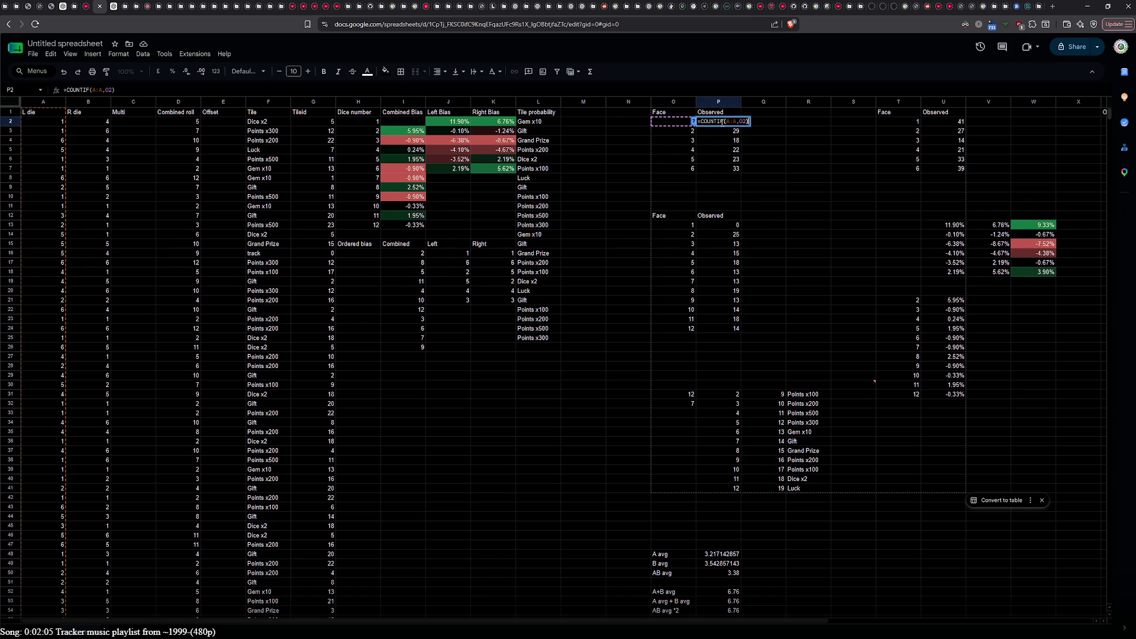
{"action": "key", "text": "Return"}
{"action": "left_click", "coordinate": [713, 169]}
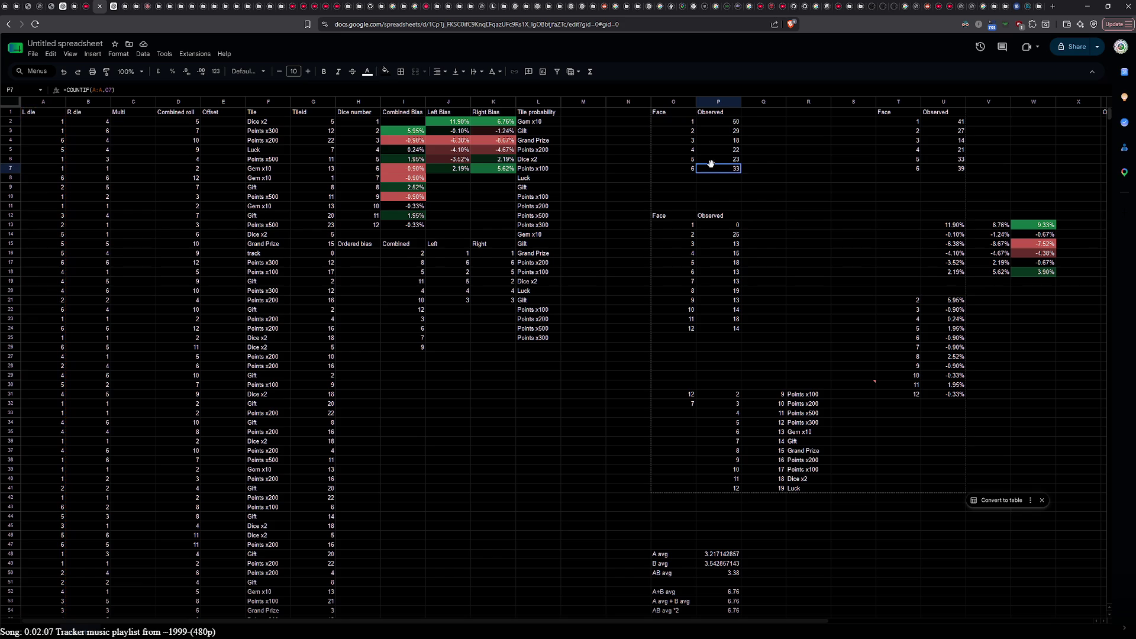
{"action": "left_click", "coordinate": [680, 222]}
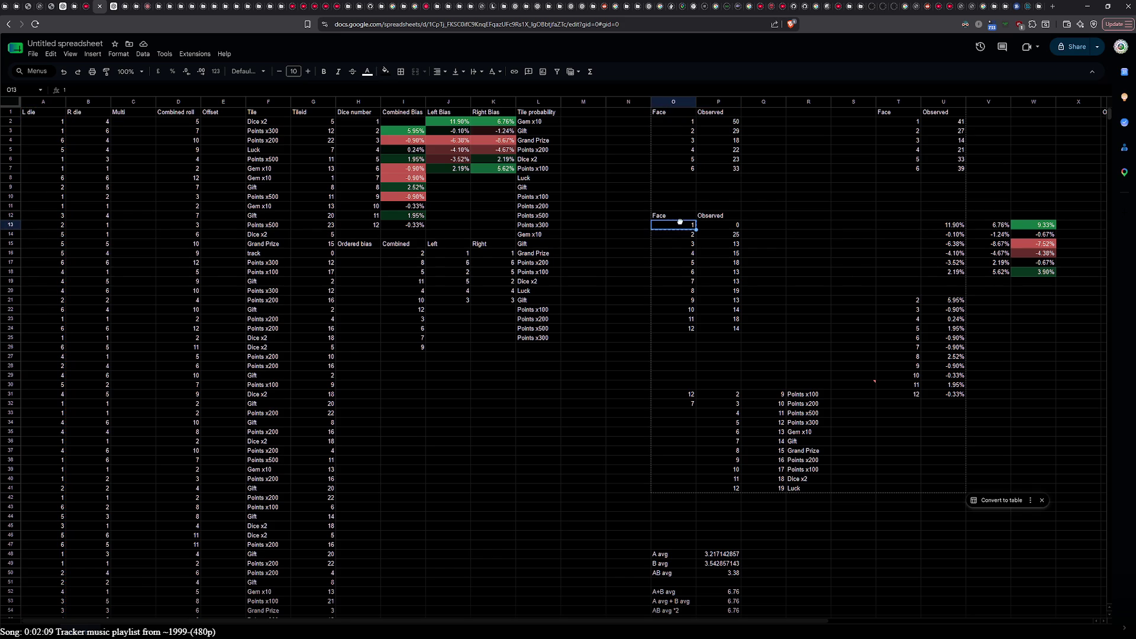
{"action": "left_click", "coordinate": [676, 281]}
{"action": "left_click", "coordinate": [672, 328], "text": "shift"}
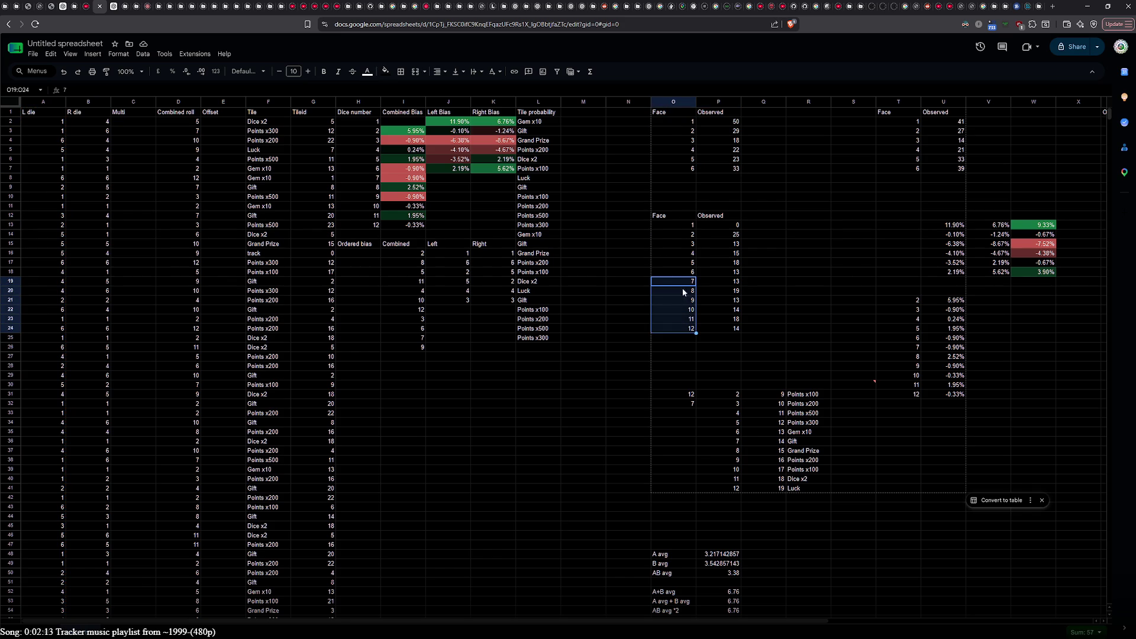
{"action": "key", "text": "ctrl+c"}
{"action": "left_click", "coordinate": [682, 179]}
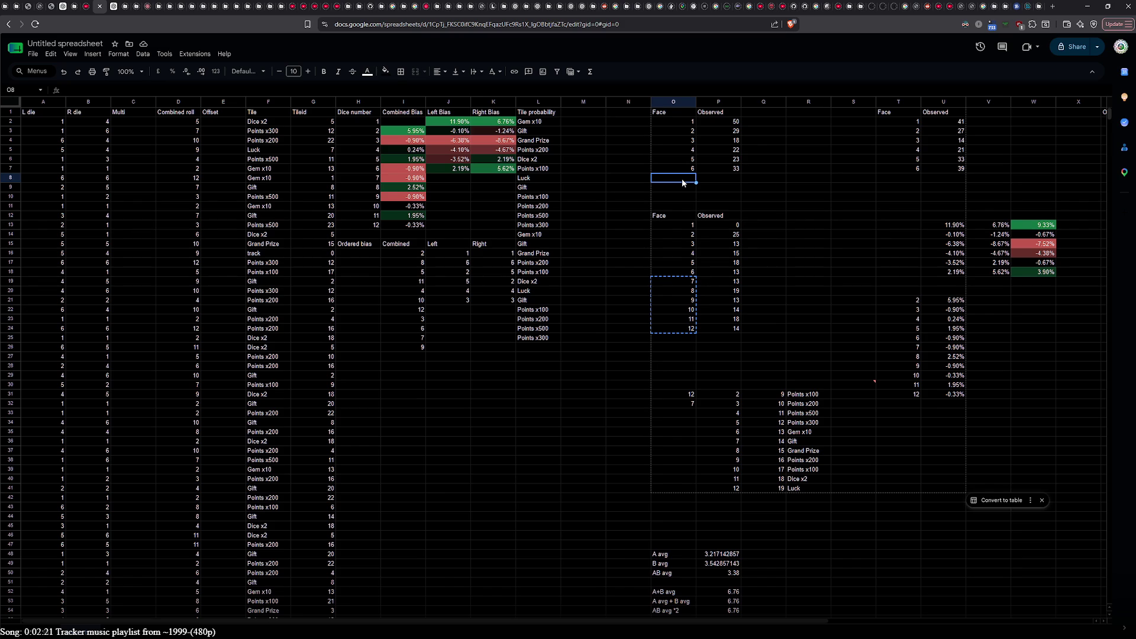
{"action": "key", "text": "ctrl+v"}
{"action": "key", "text": "ctrl+z"}
{"action": "left_click", "coordinate": [665, 218]}
{"action": "left_click", "coordinate": [740, 330], "text": "shift"}
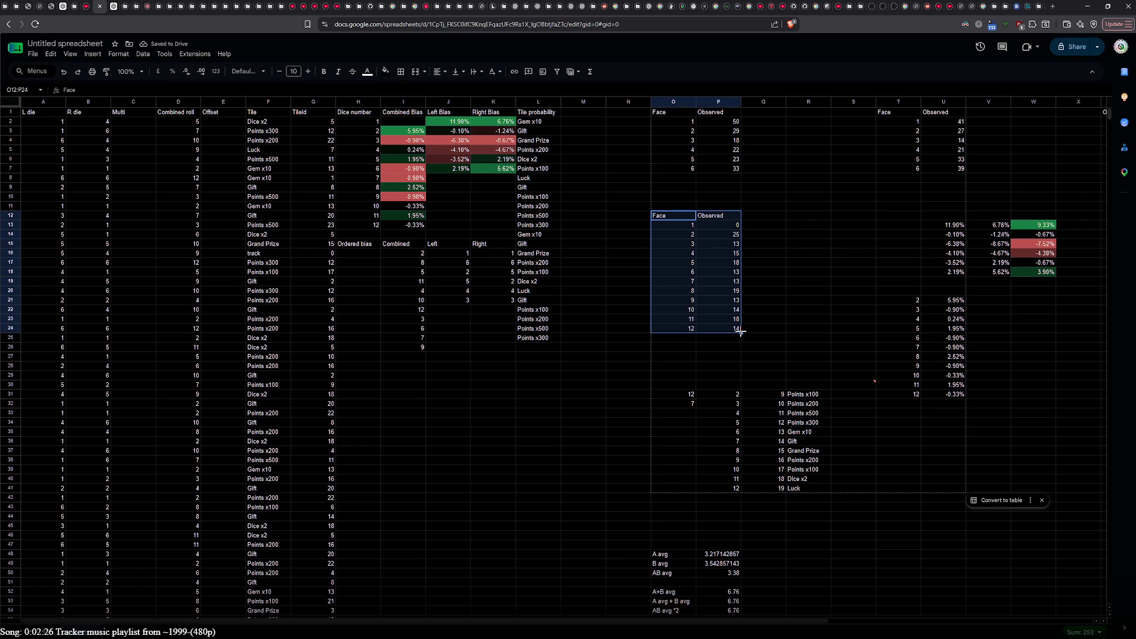
Step: Paste the 12-face table three rows lower at row 15, then copy faces 7–12 beneath face 6
{"action": "left_click", "coordinate": [677, 245]}
{"action": "key", "text": "ctrl+v"}
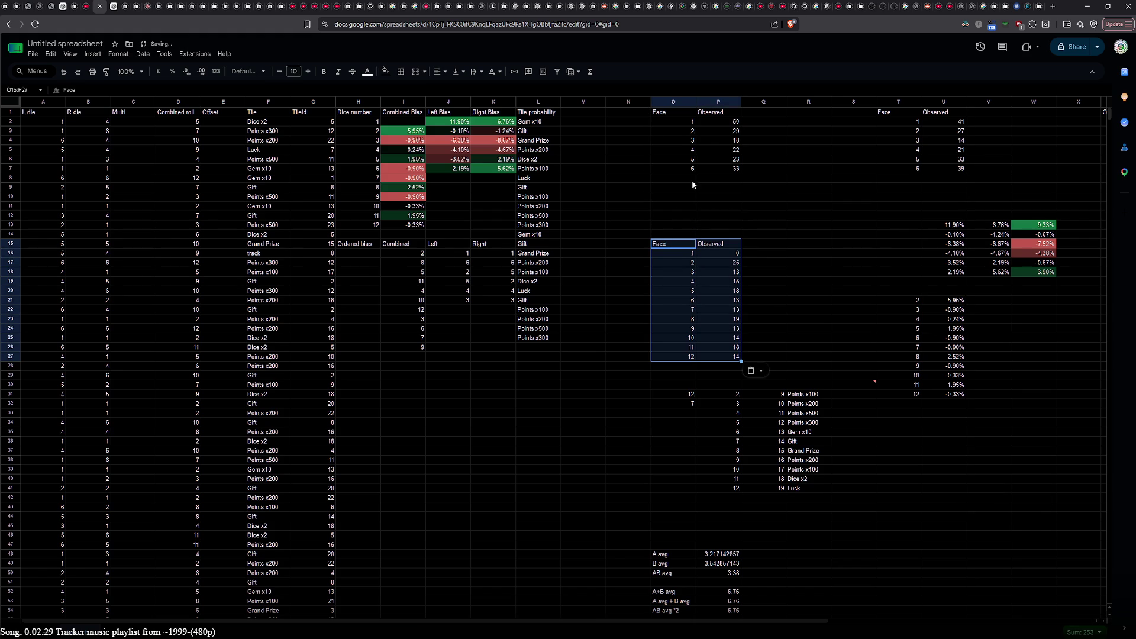
{"action": "left_click", "coordinate": [679, 253]}
{"action": "left_click", "coordinate": [683, 347], "text": "shift"}
{"action": "key", "text": "ctrl+x"}
{"action": "left_click", "coordinate": [672, 122]}
{"action": "key", "text": "ctrl+v"}
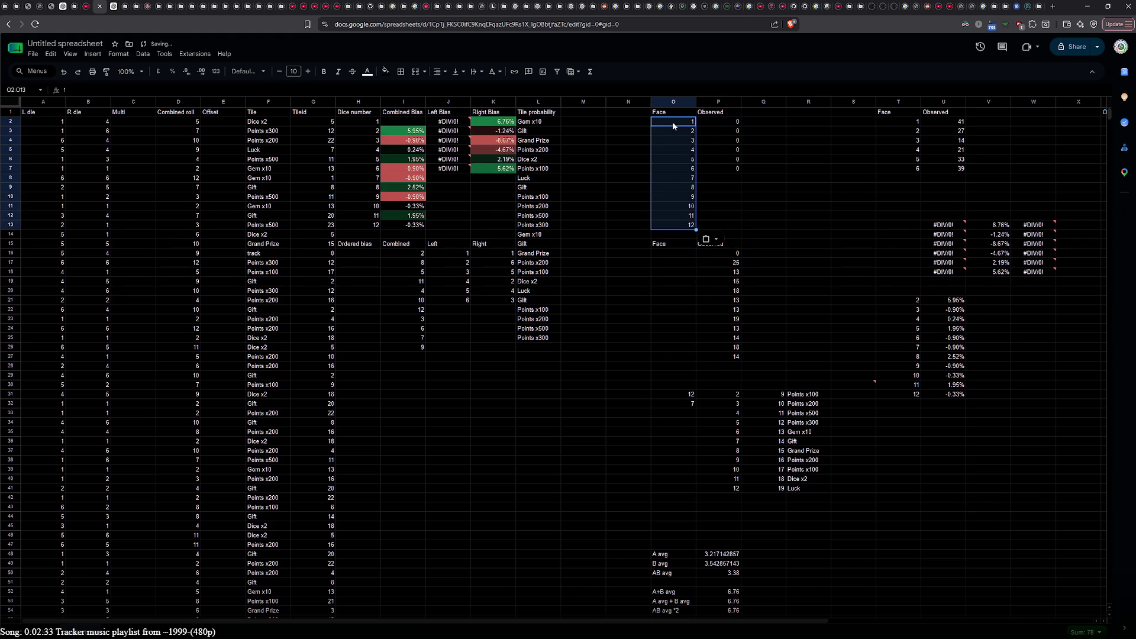
{"action": "key", "text": "ctrl+z"}
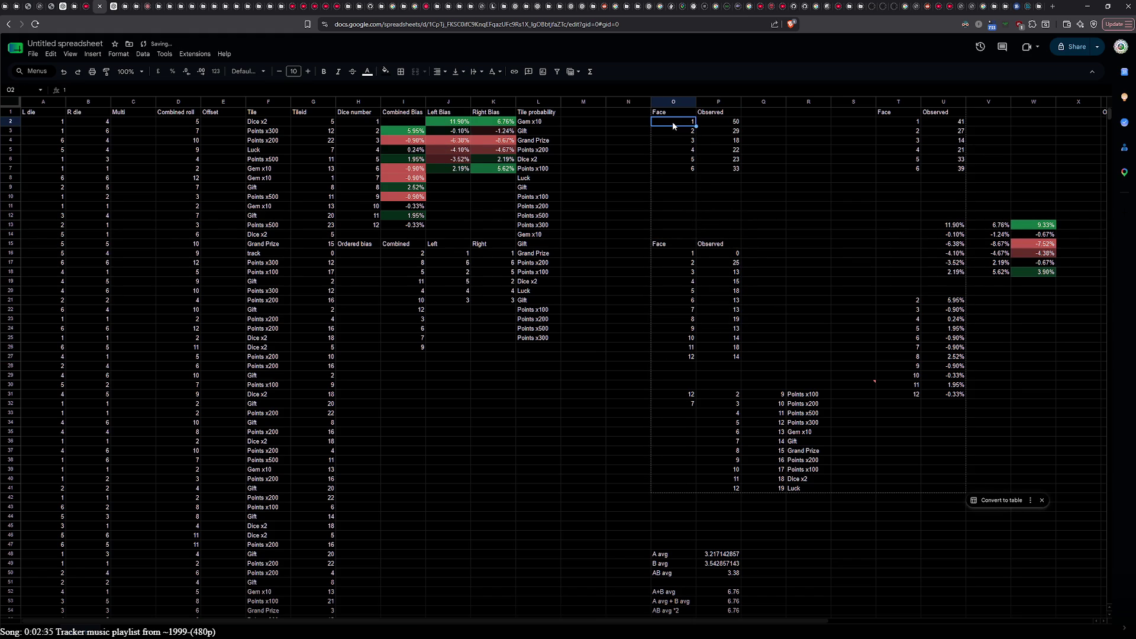
{"action": "left_click_drag", "start_coordinate": [676, 310], "coordinate": [677, 359]}
{"action": "left_click", "coordinate": [681, 178]}
{"action": "key", "text": "ctrl+v"}
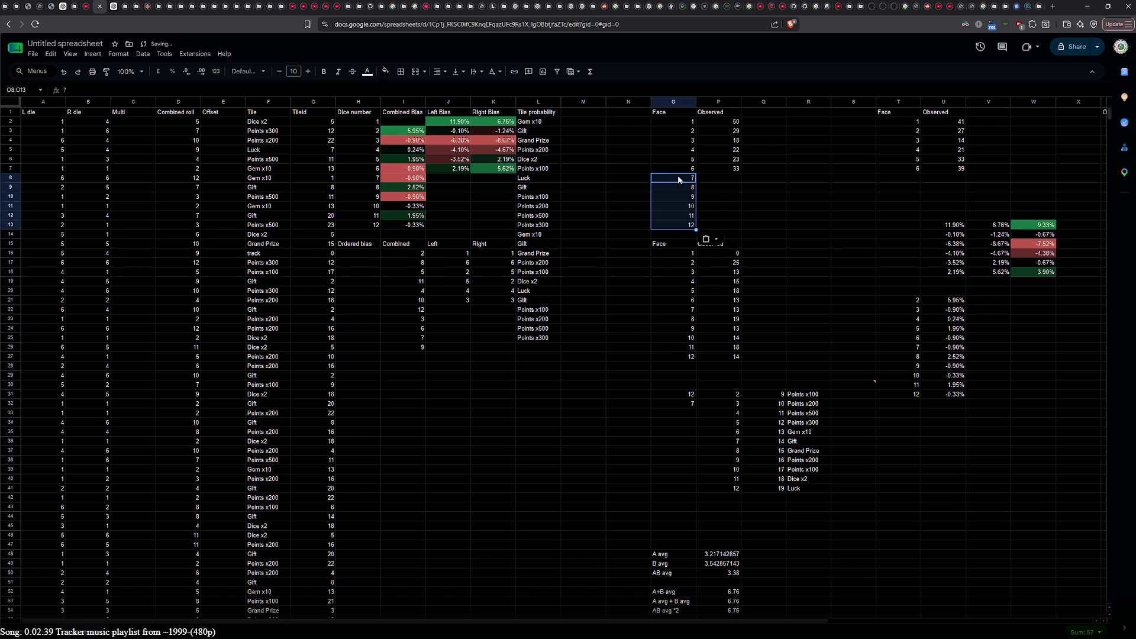
{"action": "left_click", "coordinate": [758, 215]}
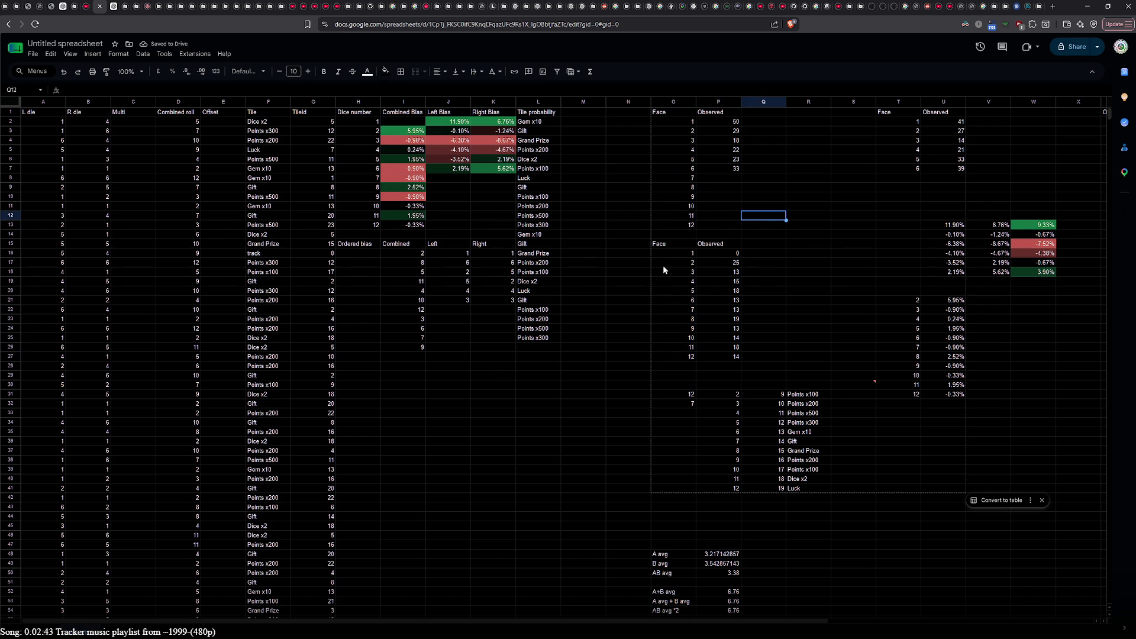
Step: Enter 4 and 3 as the second and third dice of row 177
{"action": "scroll", "coordinate": [513, 470], "scroll_direction": "down", "scroll_amount": 20}
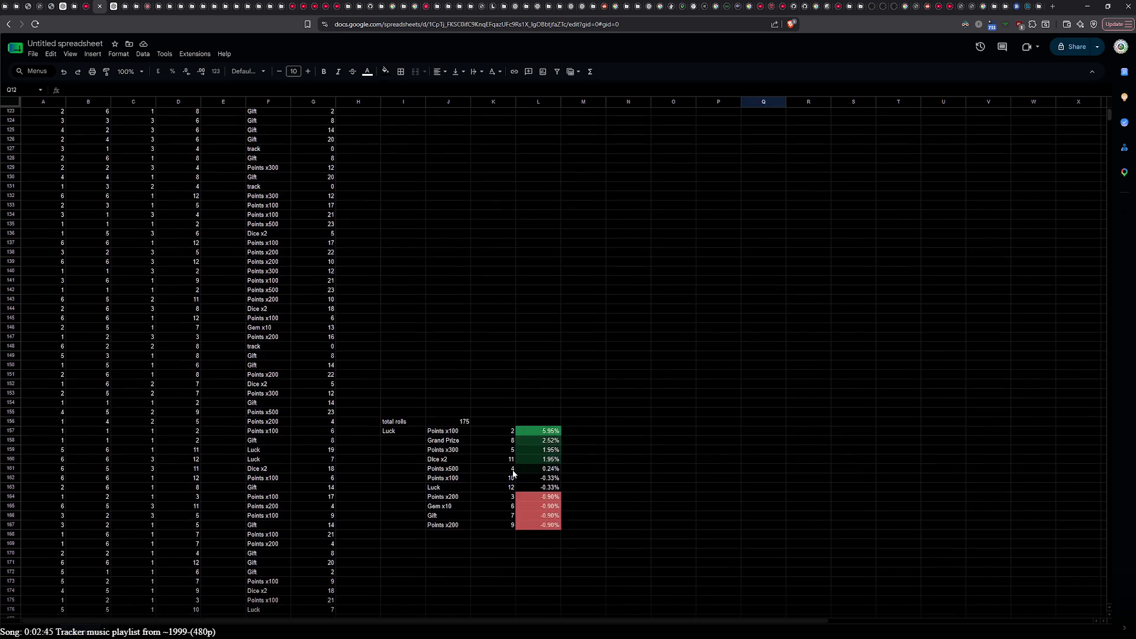
{"action": "scroll", "coordinate": [513, 474], "scroll_direction": "up", "scroll_amount": 3}
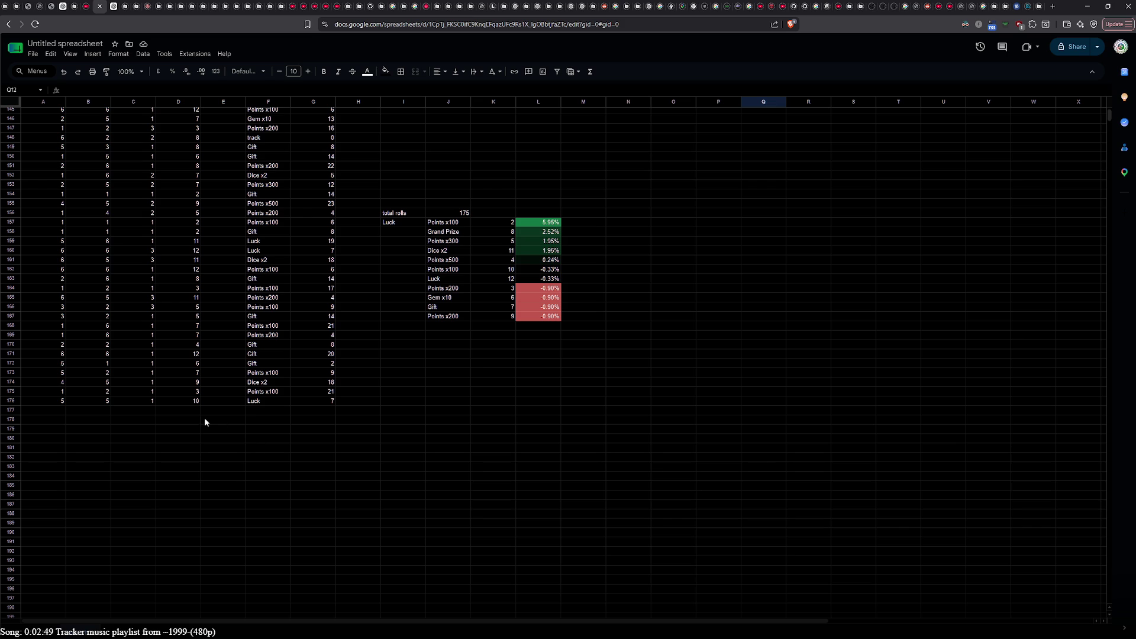
{"action": "left_click", "coordinate": [52, 408]}
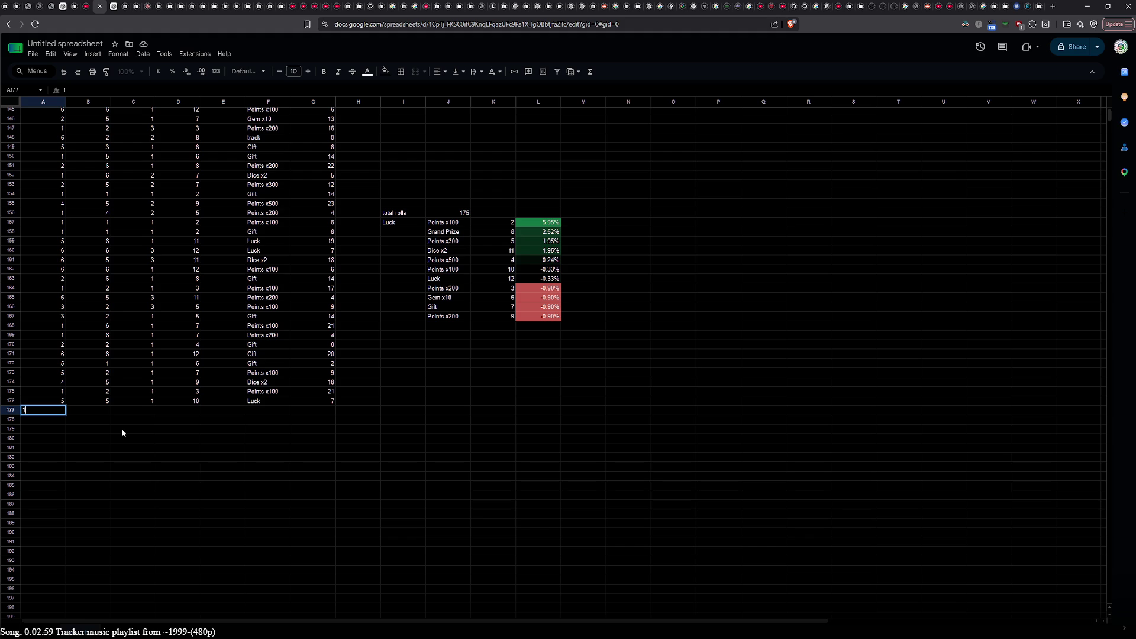
{"action": "key", "text": "Tab"}
{"action": "type", "text": "4"}
{"action": "key", "text": "Tab"}
{"action": "type", "text": "3"}
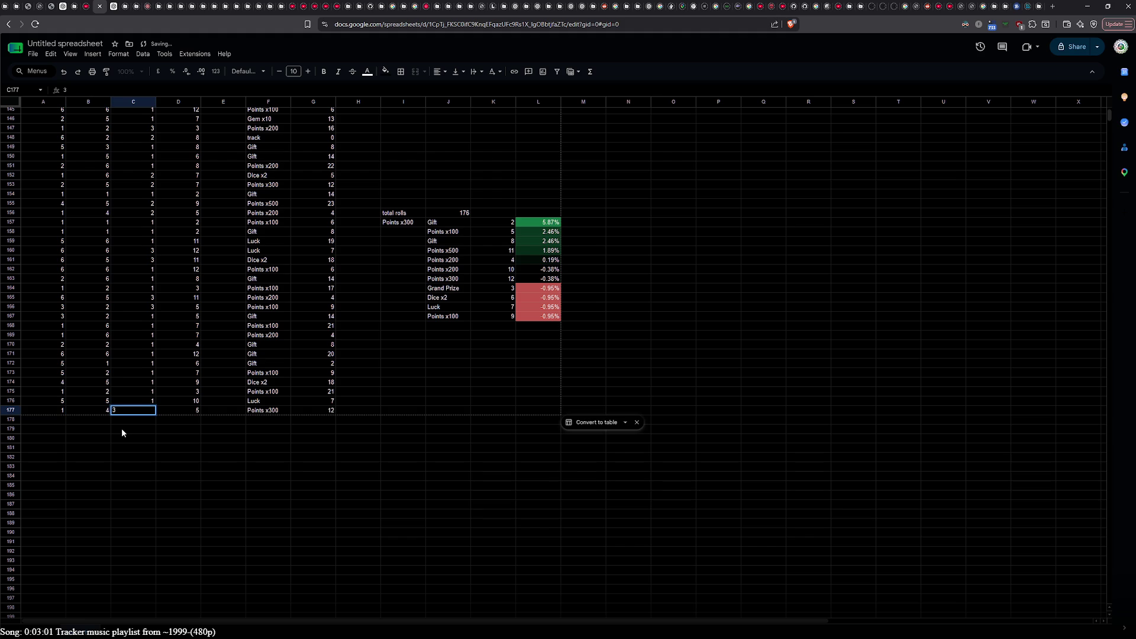
{"action": "key", "text": "Return"}
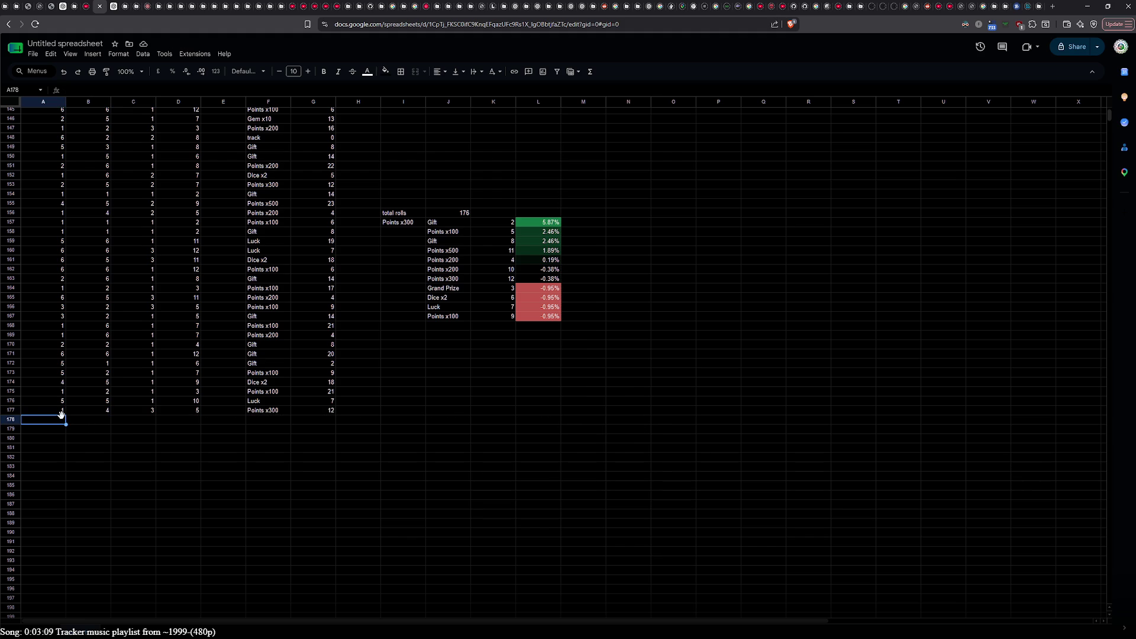
Step: Enter the roll 2-2-1 in row 178
{"action": "type", "text": "2"}
{"action": "key", "text": "Tab"}
{"action": "type", "text": "2"}
{"action": "key", "text": "Tab"}
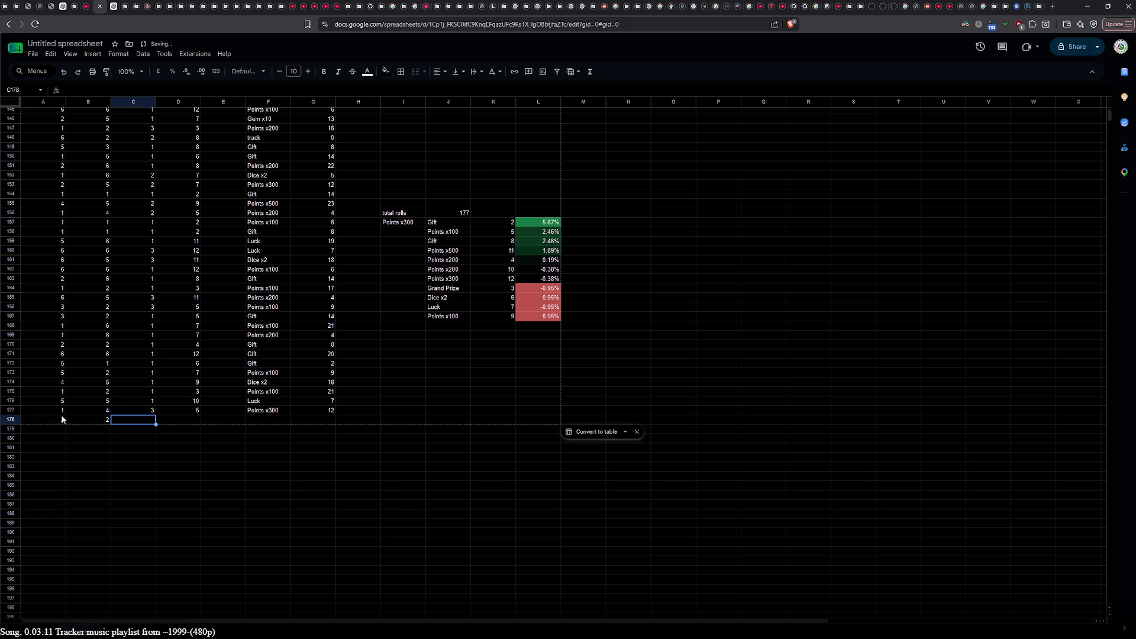
{"action": "type", "text": "1"}
{"action": "key", "text": "Return"}
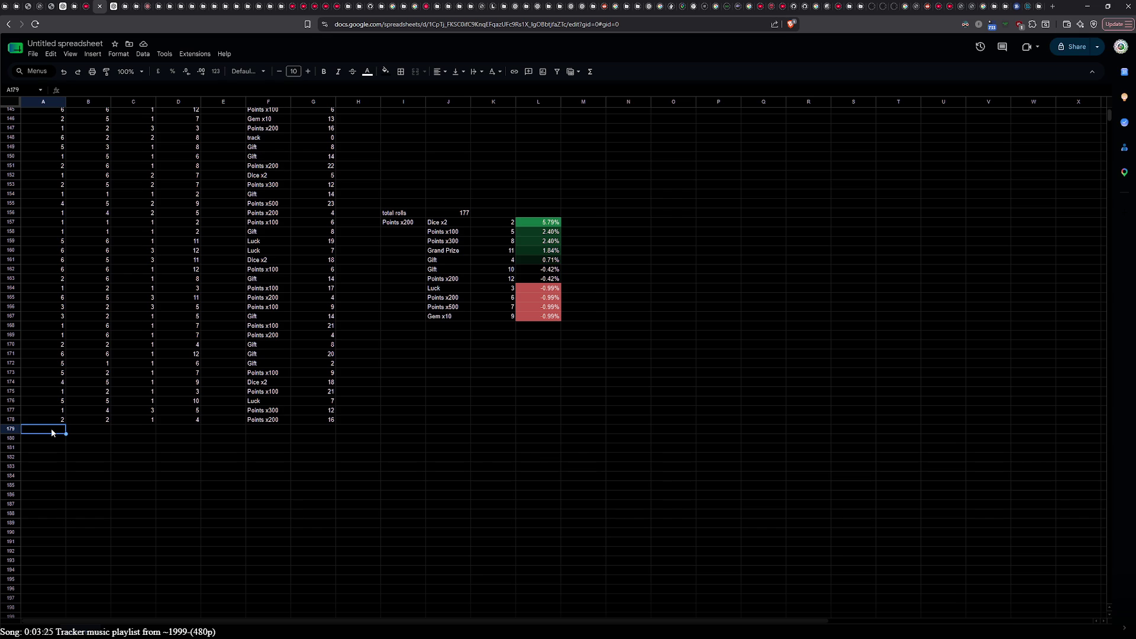
Step: Fill in the dice values for rows 179 and 180
{"action": "type", "text": "1"}
{"action": "key", "text": "Tab"}
{"action": "type", "text": "3"}
{"action": "key", "text": "Tab"}
{"action": "type", "text": "2"}
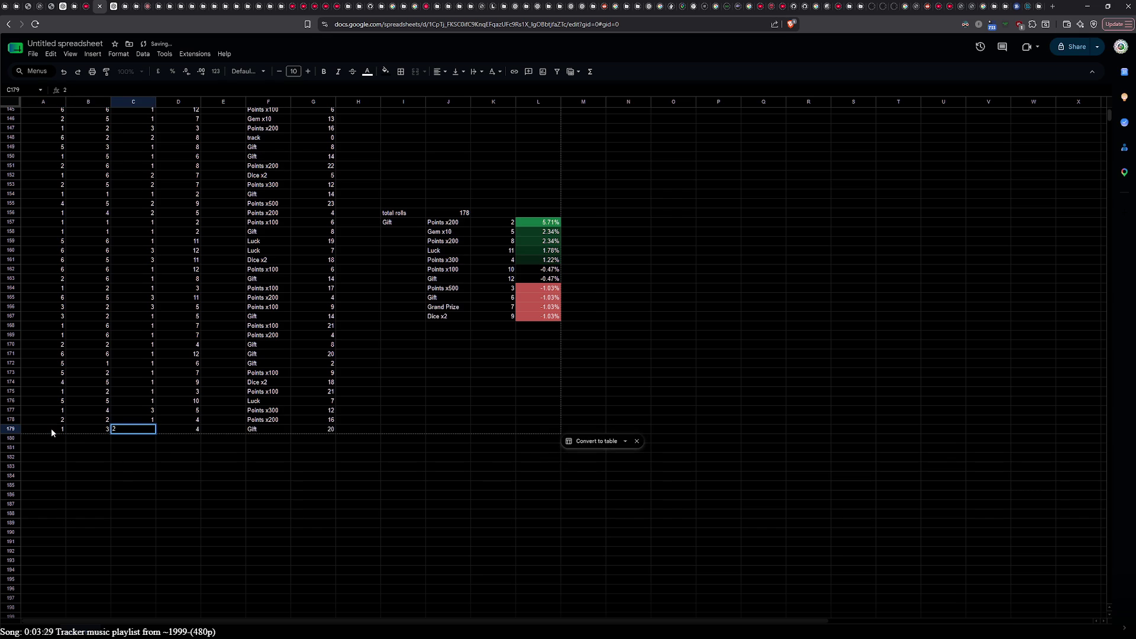
{"action": "left_click", "coordinate": [54, 439]}
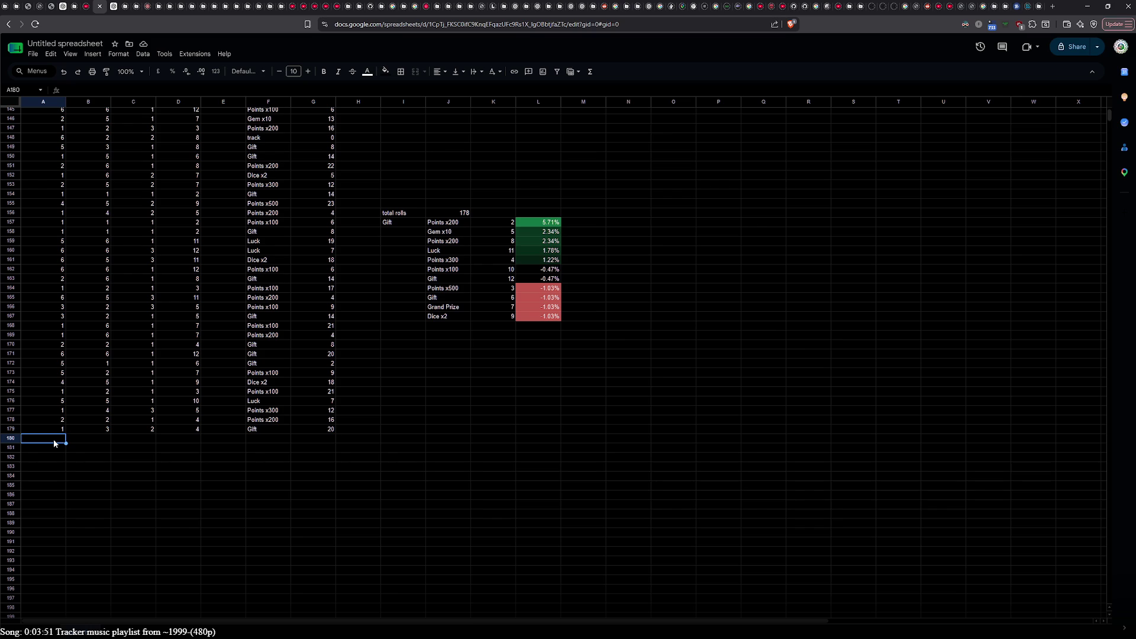
{"action": "type", "text": "6"}
{"action": "key", "text": "Tab"}
{"action": "type", "text": "6"}
{"action": "key", "text": "Tab"}
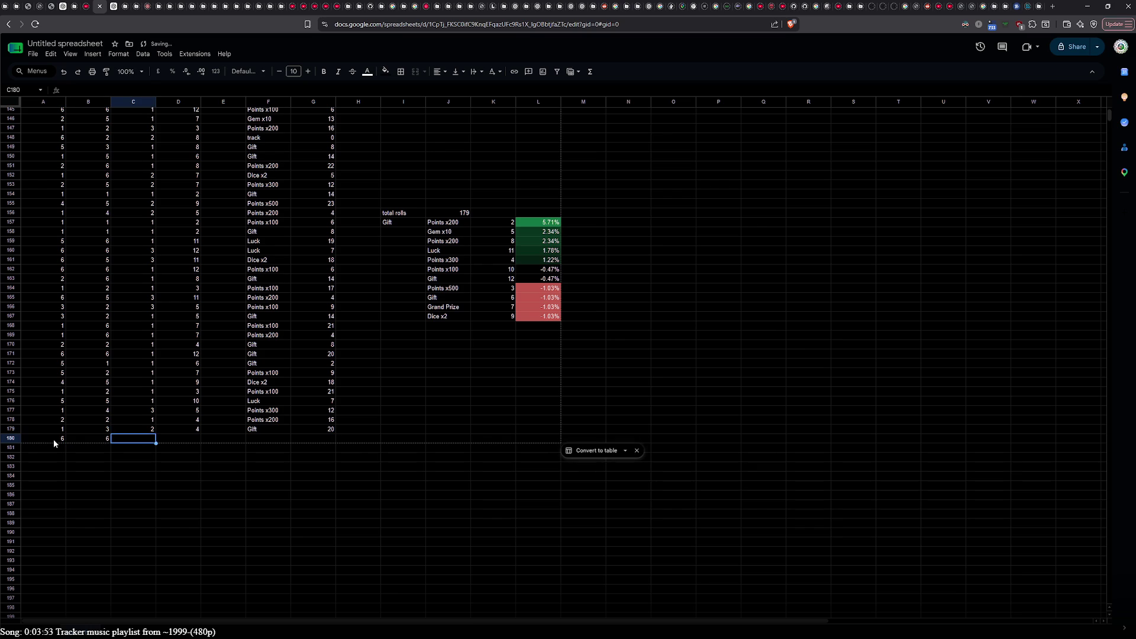
{"action": "type", "text": "2"}
{"action": "key", "text": "Return"}
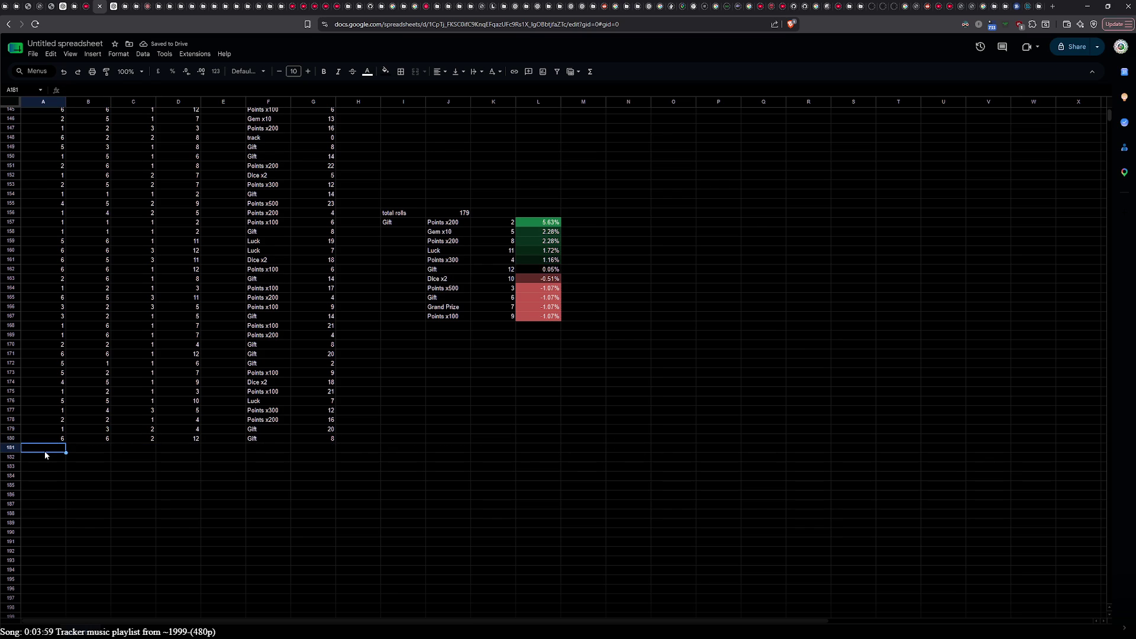
Step: Complete row 181 with dice 1 and 1 and a 2 in C181
{"action": "type", "text": "1"}
{"action": "key", "text": "Tab"}
{"action": "type", "text": "1"}
{"action": "key", "text": "Tab"}
{"action": "left_click", "coordinate": [44, 451]}
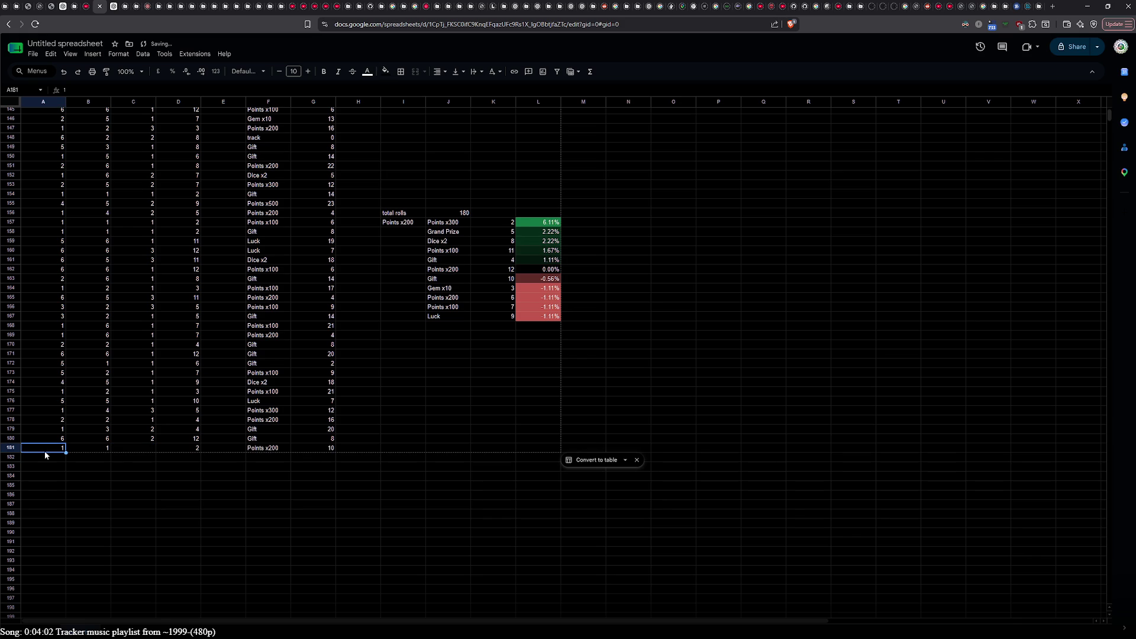
{"action": "left_click", "coordinate": [137, 450]}
{"action": "type", "text": "2"}
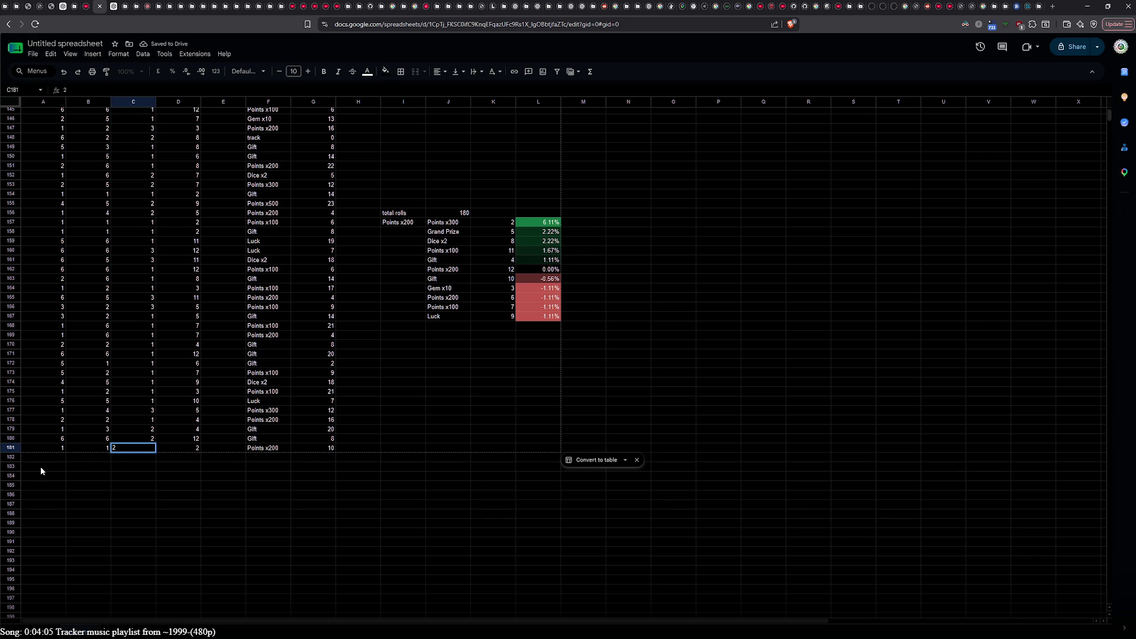
{"action": "left_click", "coordinate": [42, 459]}
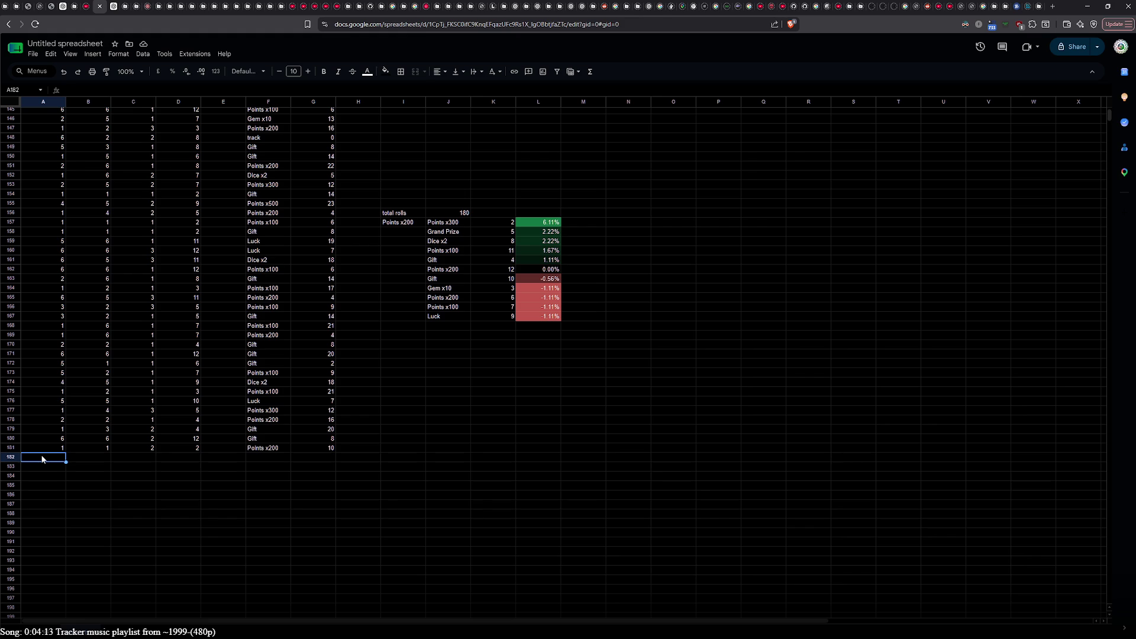
Step: Add the rolls 6-6-3 and 1-1-3 in rows 182 and 183, fixing the mistyped third die
{"action": "type", "text": "6"}
{"action": "key", "text": "Tab"}
{"action": "type", "text": "6"}
{"action": "key", "text": "Tab"}
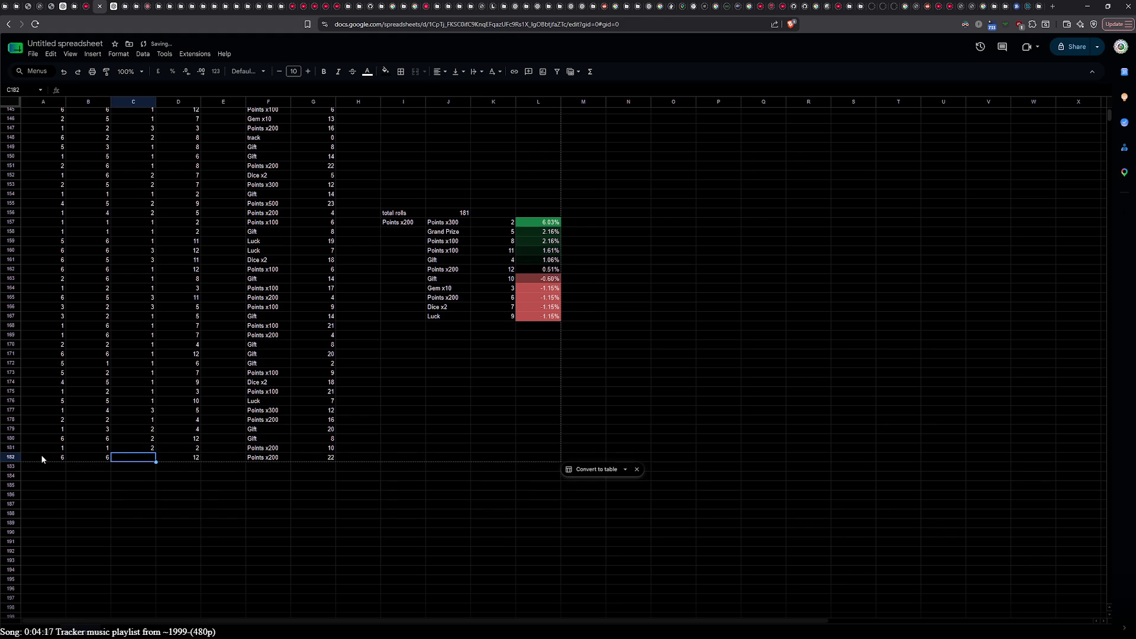
{"action": "type", "text": "3"}
{"action": "left_click", "coordinate": [50, 471]}
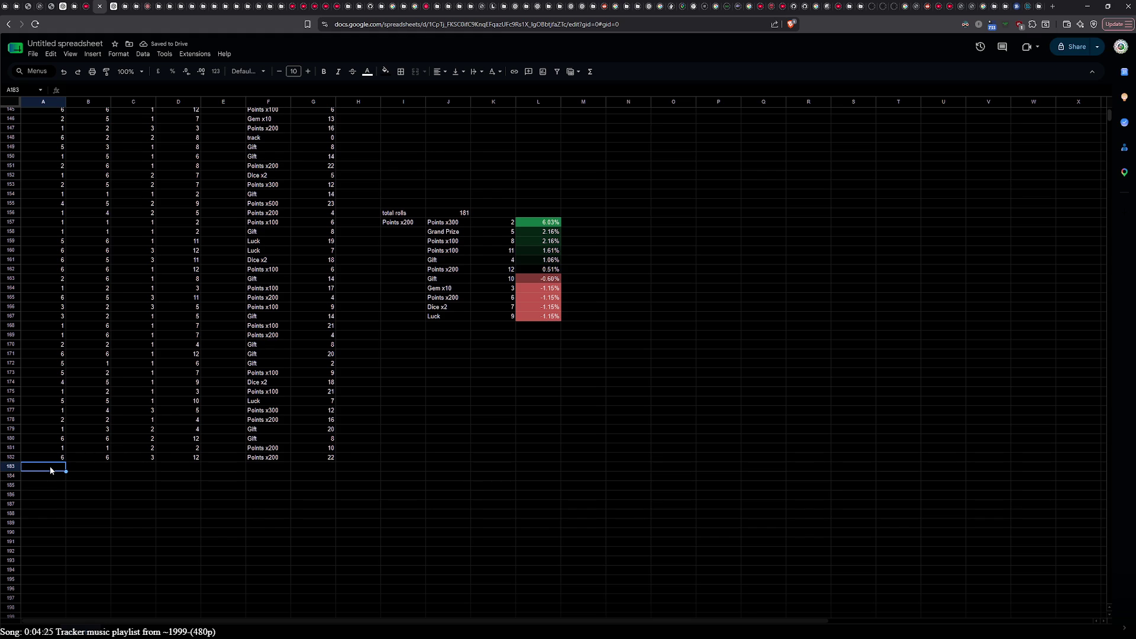
{"action": "type", "text": "1"}
{"action": "key", "text": "Tab"}
{"action": "type", "text": "1"}
{"action": "key", "text": "Tab"}
{"action": "type", "text": "1"}
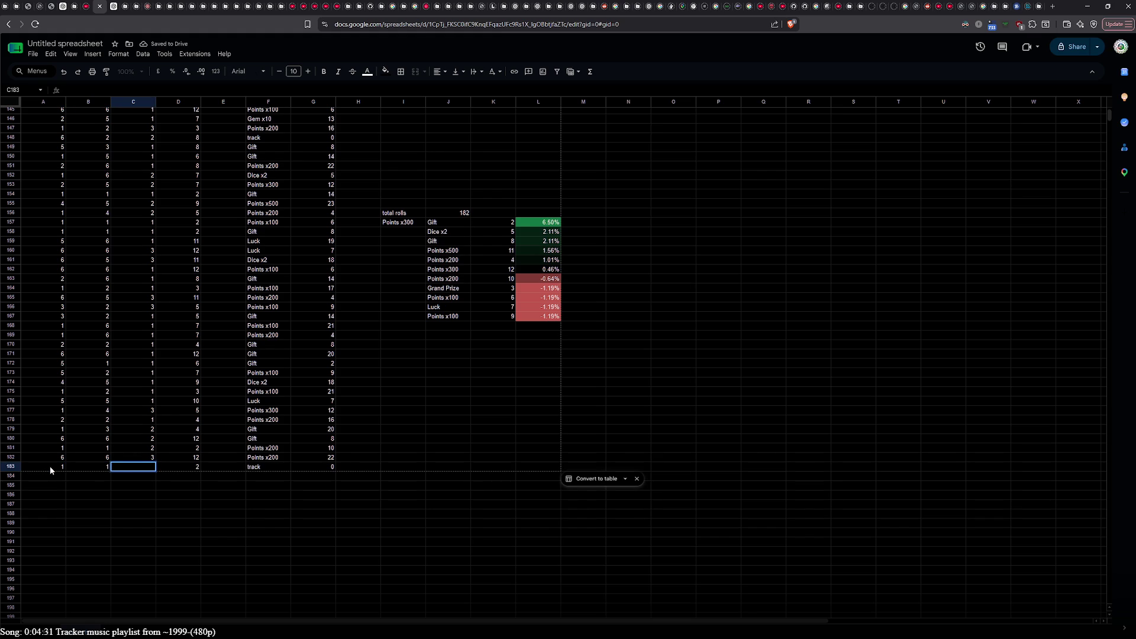
{"action": "key", "text": "BackSpace"}
{"action": "type", "text": "3"}
{"action": "left_click", "coordinate": [55, 480]}
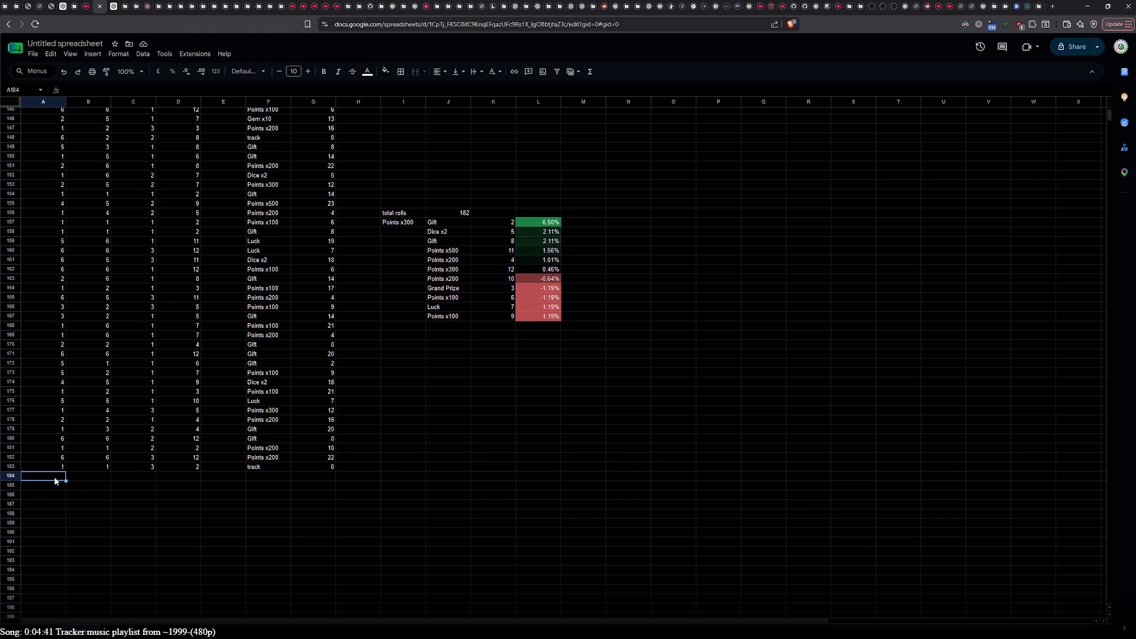
Step: Add the rolls 6-6-1 and 3-6-1 in rows 184 and 185
{"action": "type", "text": "6"}
{"action": "key", "text": "Tab"}
{"action": "type", "text": "6"}
{"action": "key", "text": "Tab"}
{"action": "type", "text": "1"}
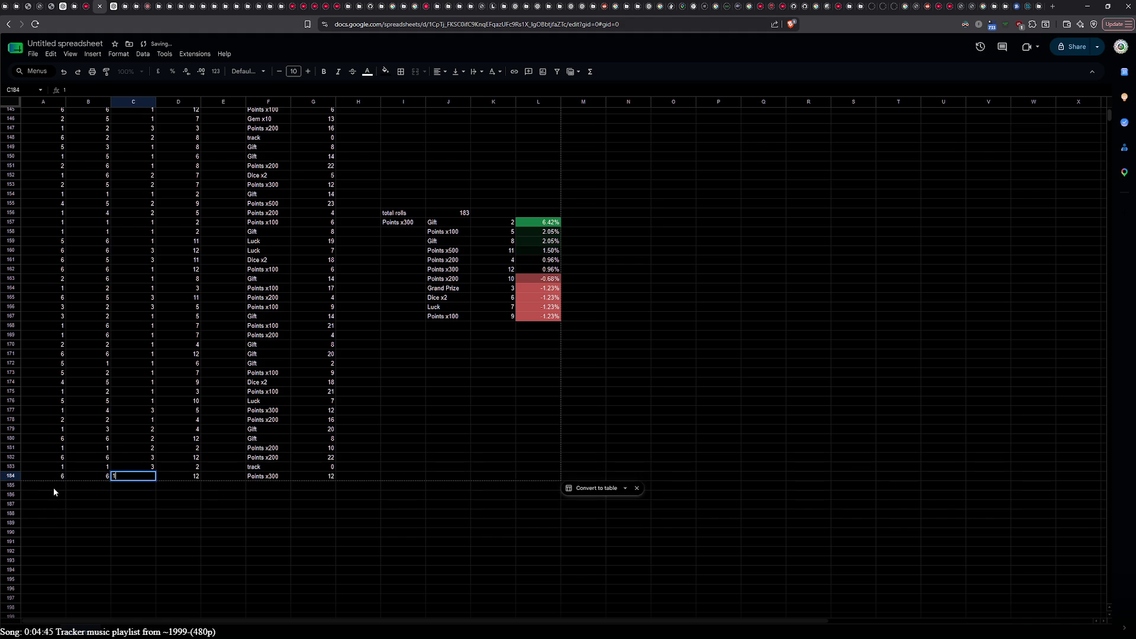
{"action": "left_click", "coordinate": [48, 485]}
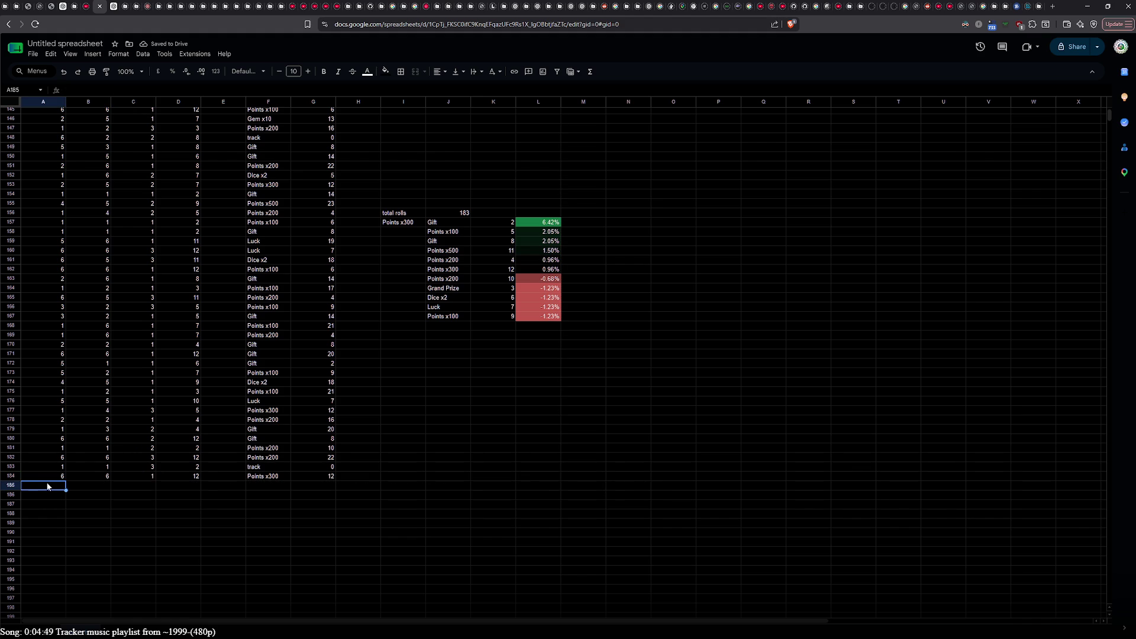
{"action": "type", "text": "3"}
{"action": "key", "text": "Tab"}
{"action": "type", "text": "6"}
{"action": "key", "text": "Tab"}
{"action": "type", "text": "1"}
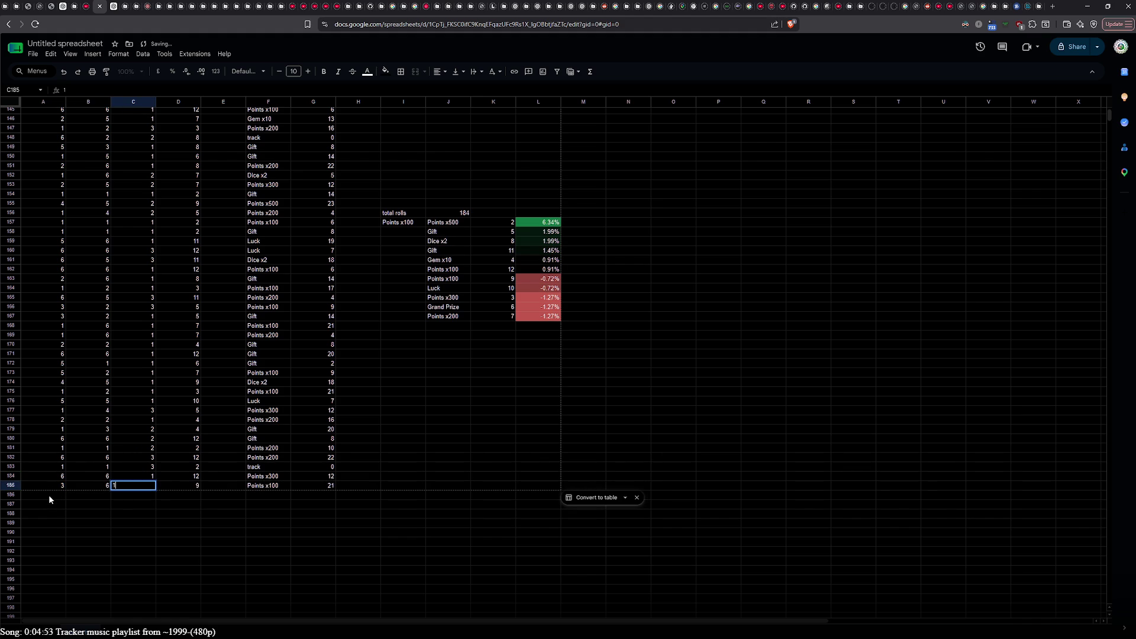
{"action": "key", "text": "Return"}
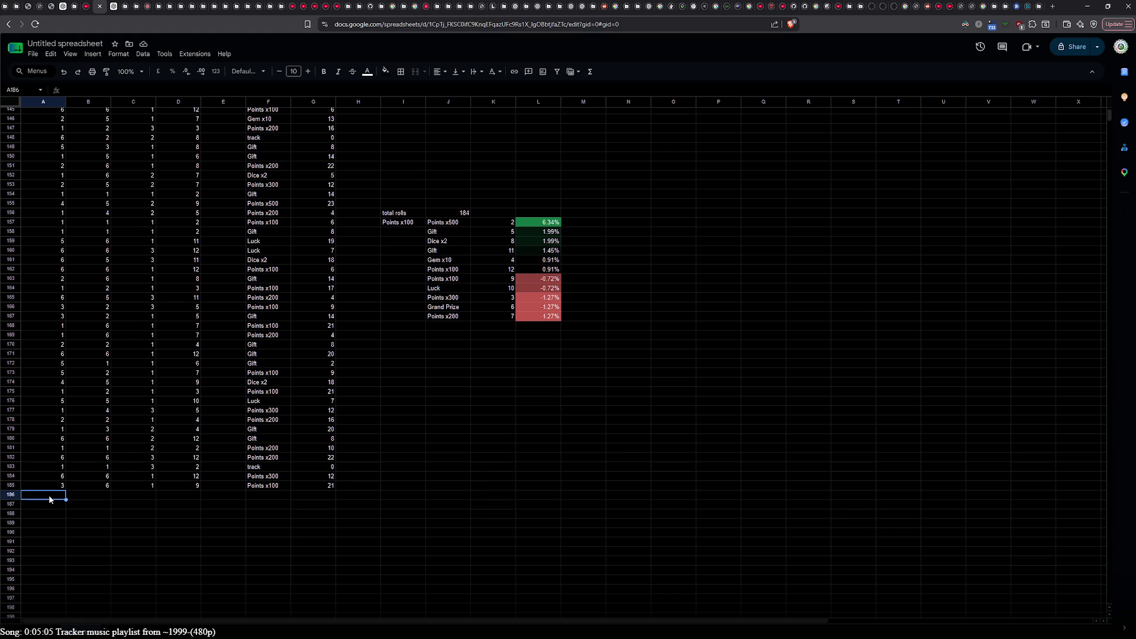
Step: Add the roll 1-3-1 in row 186, replacing the mistyped 0 with 1
{"action": "type", "text": "1"}
{"action": "key", "text": "Tab"}
{"action": "type", "text": "3"}
{"action": "key", "text": "Tab"}
{"action": "type", "text": "0"}
{"action": "key", "text": "BackSpace"}
{"action": "type", "text": "1"}
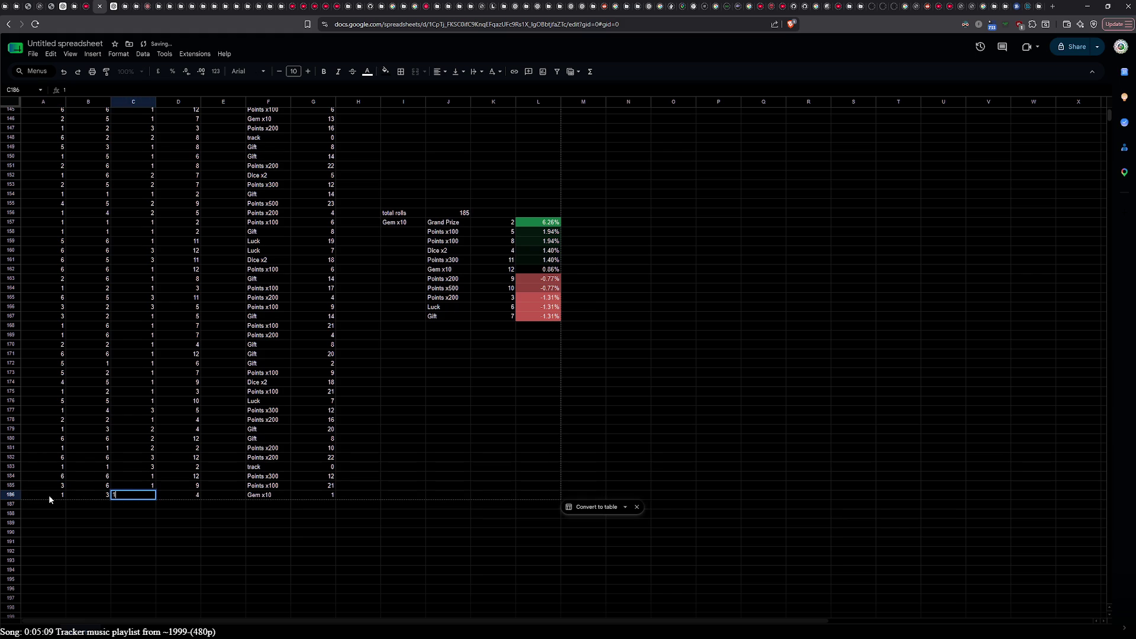
{"action": "left_click", "coordinate": [53, 506]}
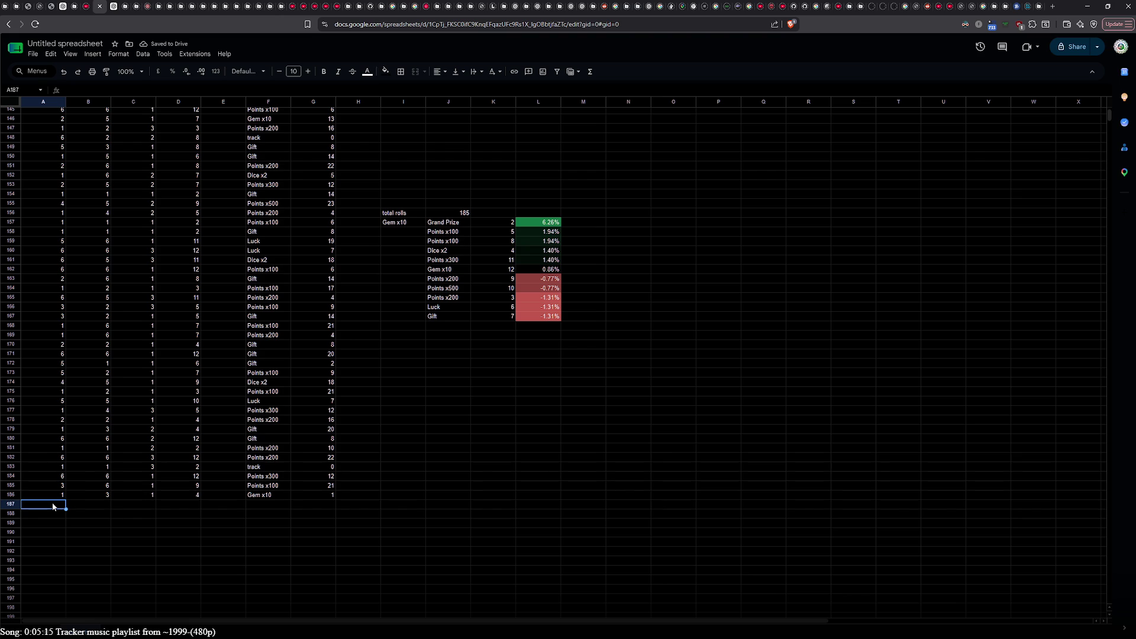
{"action": "double_click", "coordinate": [50, 496]}
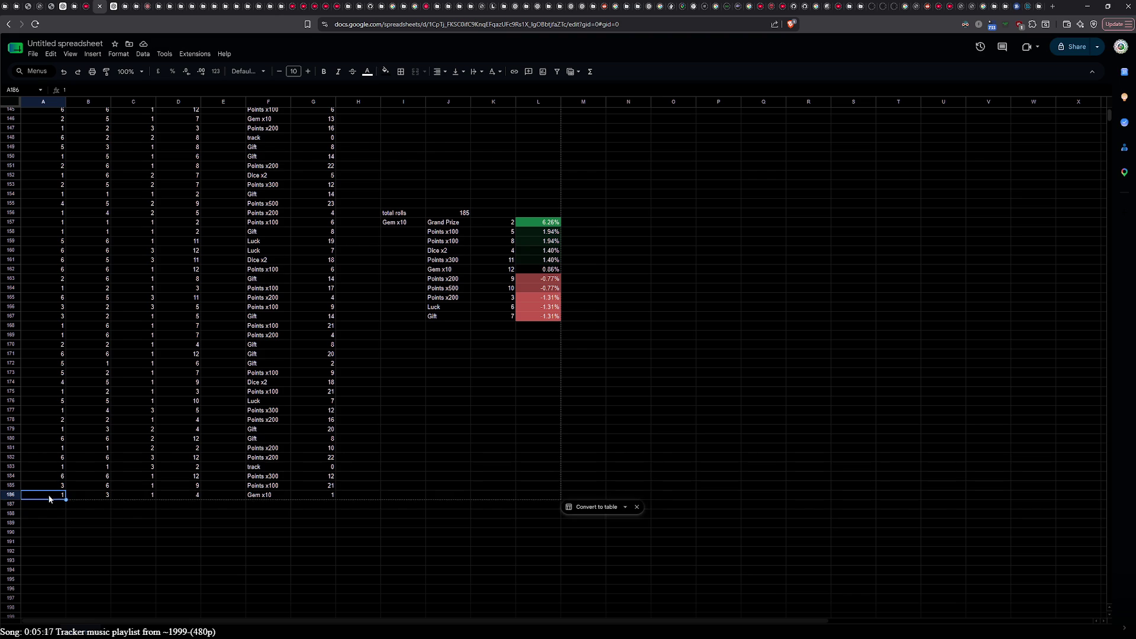
{"action": "key", "text": "Tab"}
{"action": "type", "text": "6"}
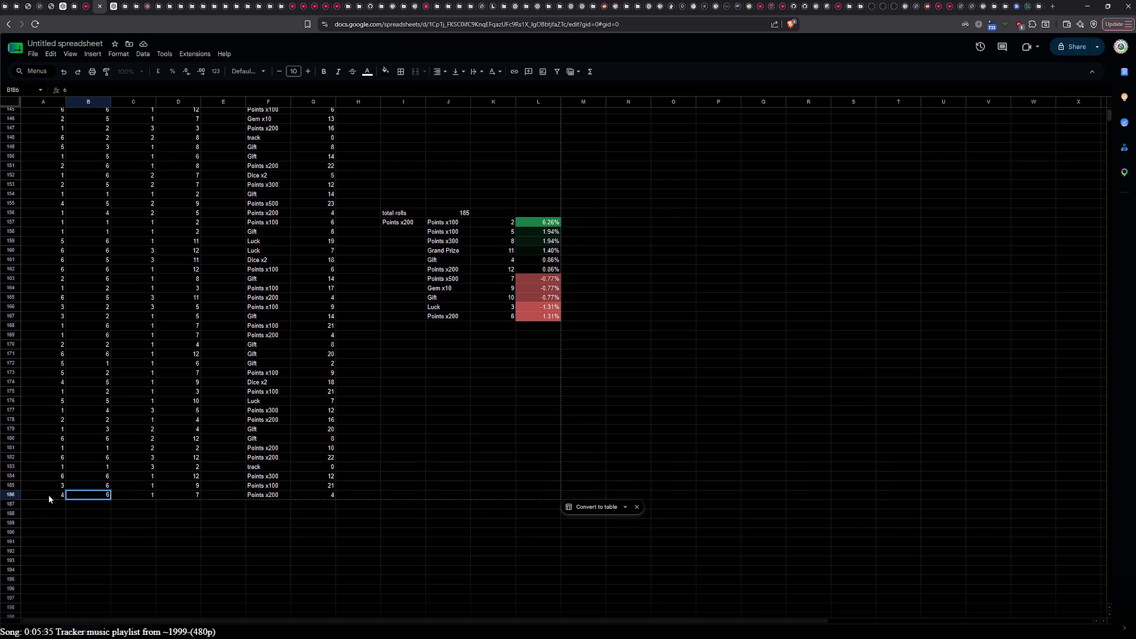
{"action": "key", "text": "ctrl+z"}
{"action": "key", "text": "ctrl+z"}
{"action": "key", "text": "ctrl+z"}
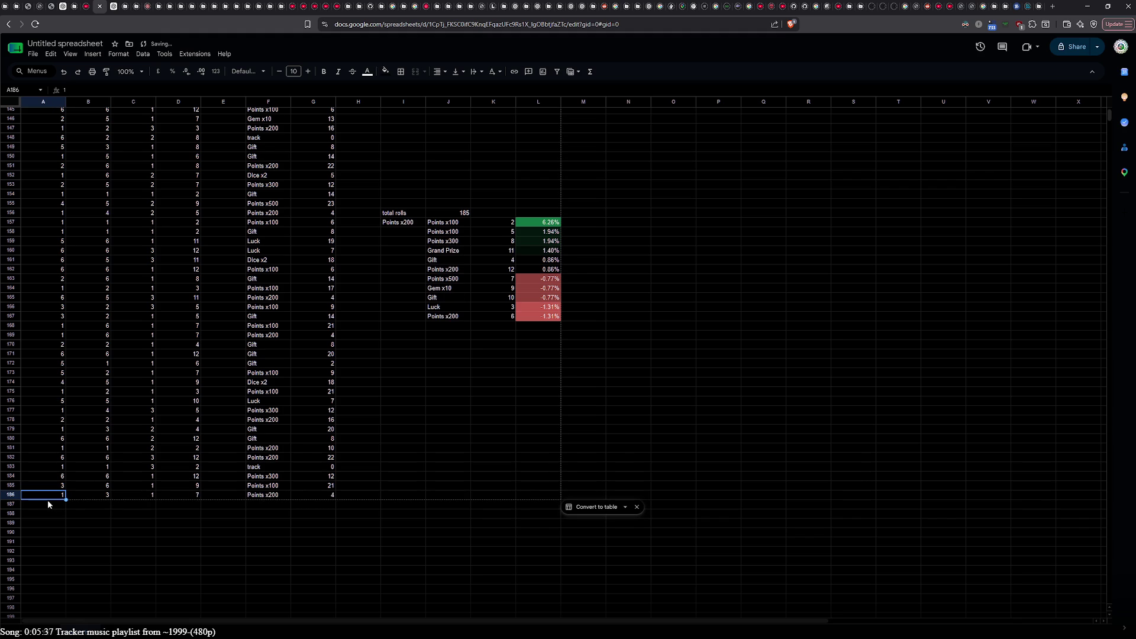
{"action": "left_click", "coordinate": [47, 500]}
{"action": "type", "text": "4"}
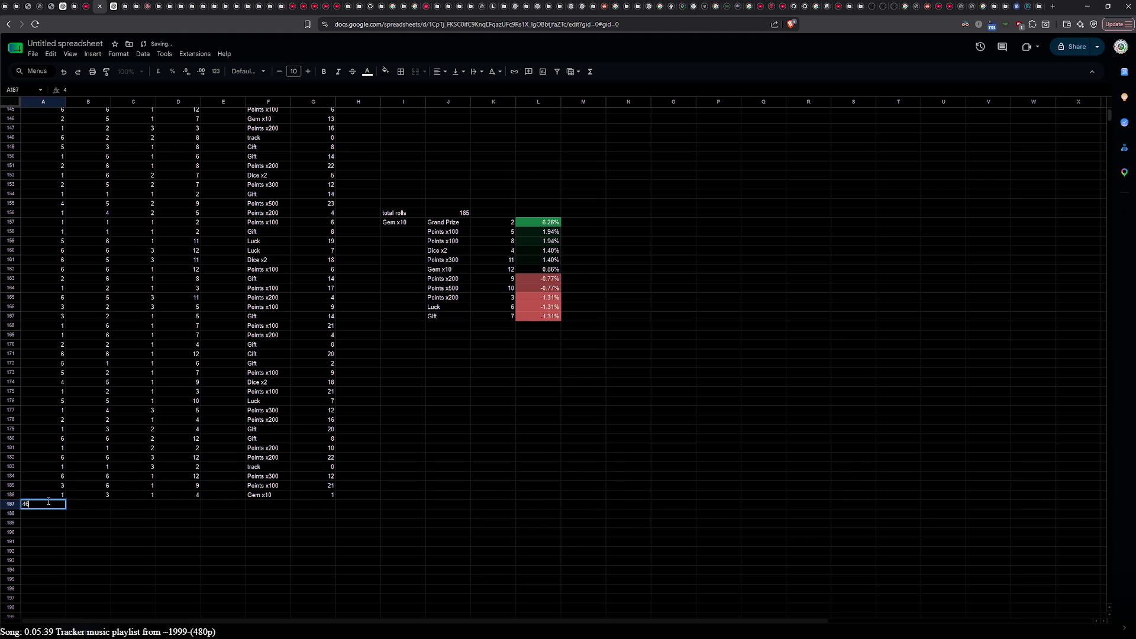
{"action": "key", "text": "Tab"}
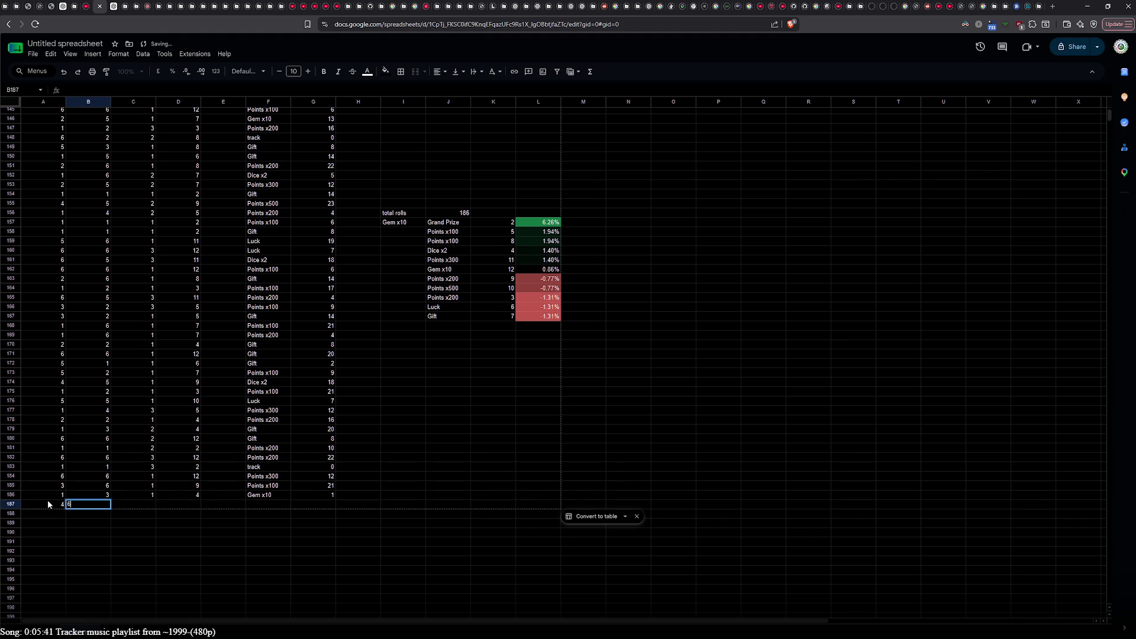
{"action": "type", "text": "6"}
{"action": "key", "text": "Tab"}
{"action": "type", "text": "1"}
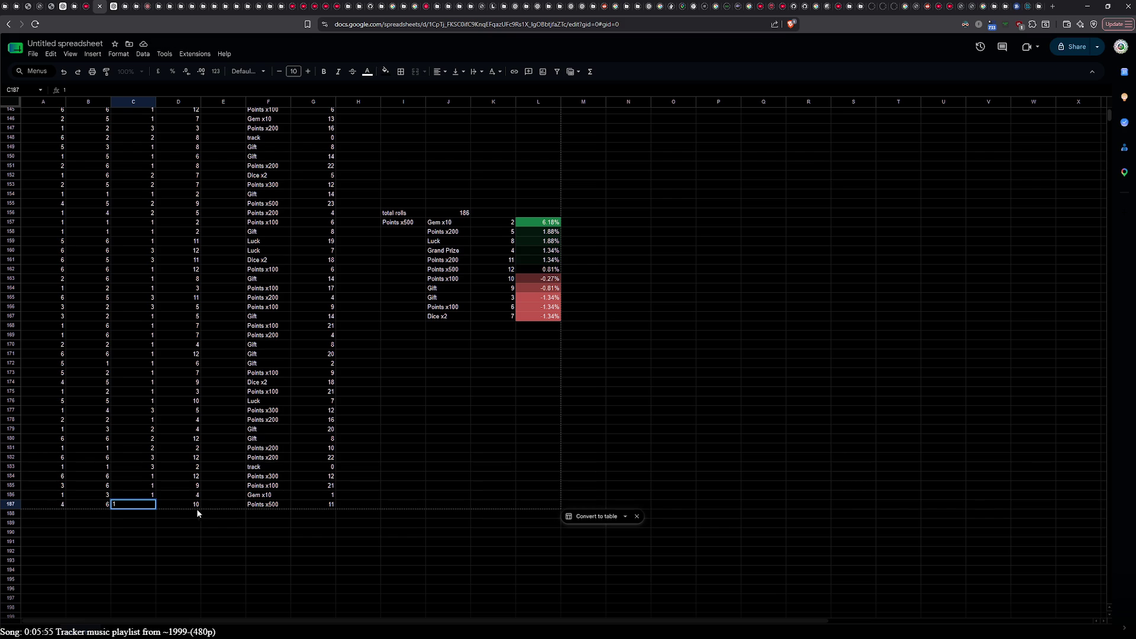
{"action": "left_click", "coordinate": [180, 495]}
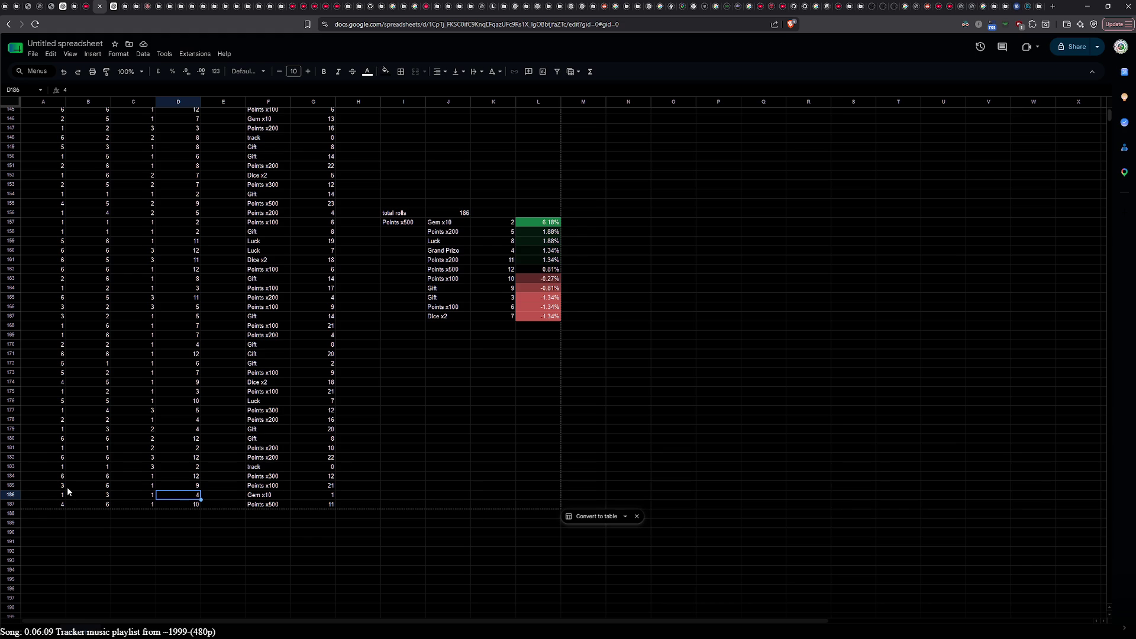
{"action": "mouse_move", "coordinate": [68, 501]}
{"action": "left_mouse_down"}
{"action": "mouse_move", "coordinate": [90, 503]}
{"action": "mouse_move", "coordinate": [56, 503]}
{"action": "left_mouse_up"}
{"action": "key", "text": "Delete"}
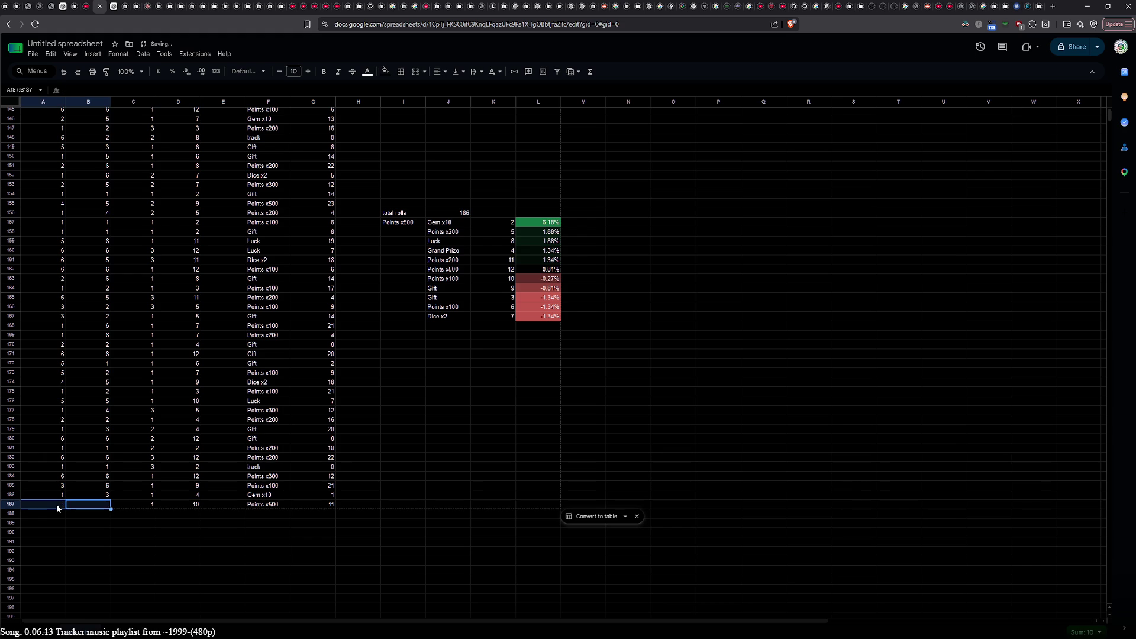
{"action": "left_click", "coordinate": [119, 505]}
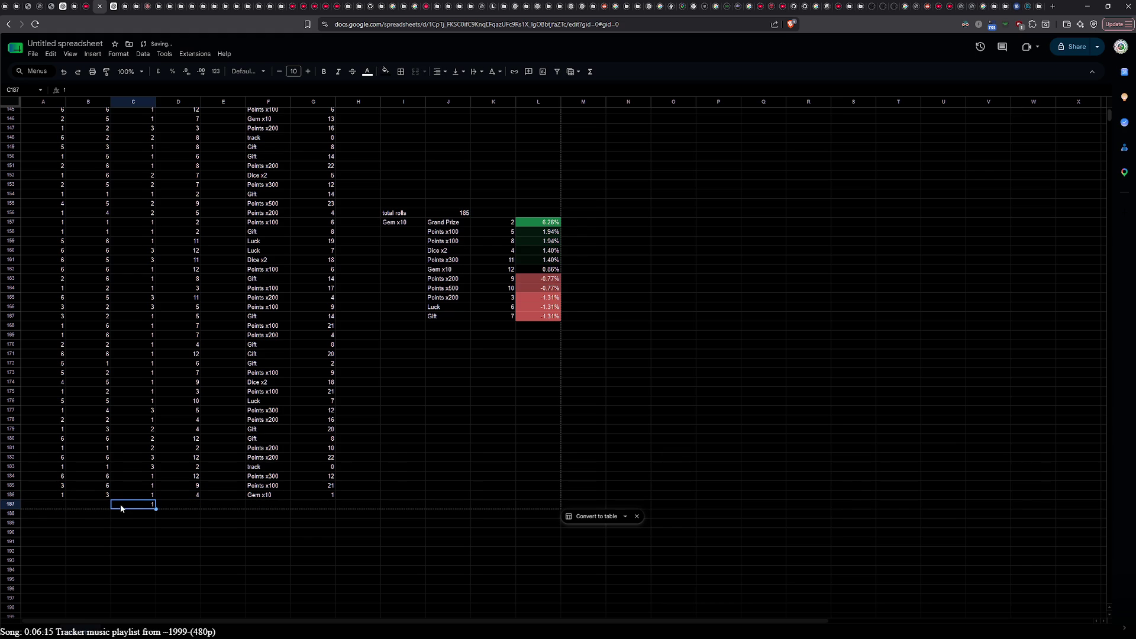
{"action": "key", "text": "Delete"}
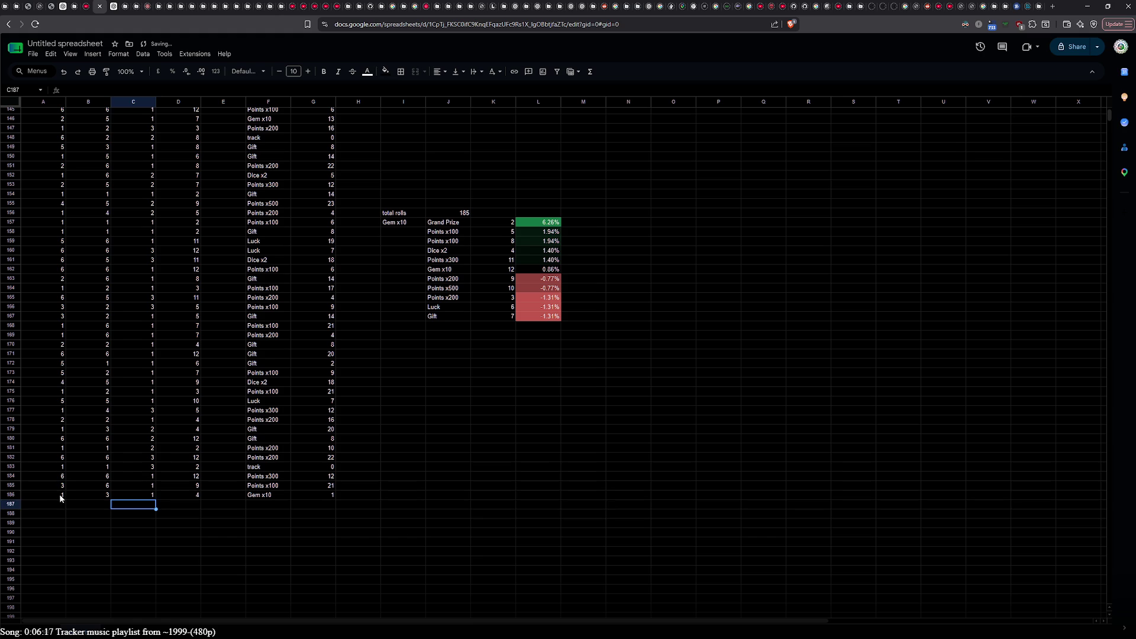
{"action": "left_click", "coordinate": [60, 495]}
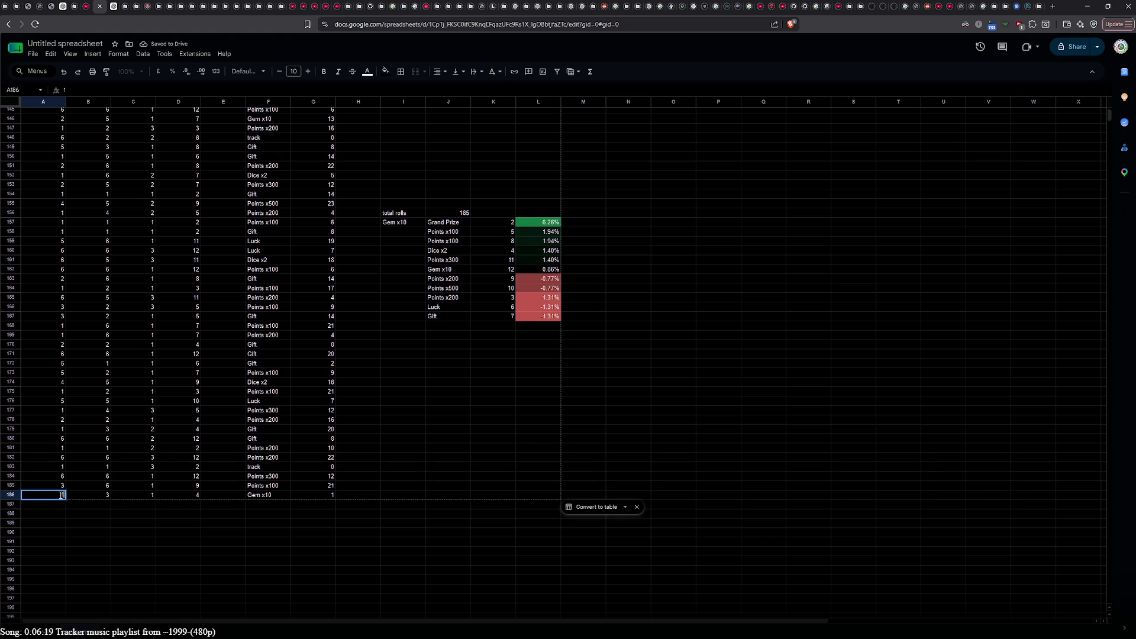
{"action": "key", "text": "Delete"}
{"action": "type", "text": "1"}
{"action": "key", "text": "Tab"}
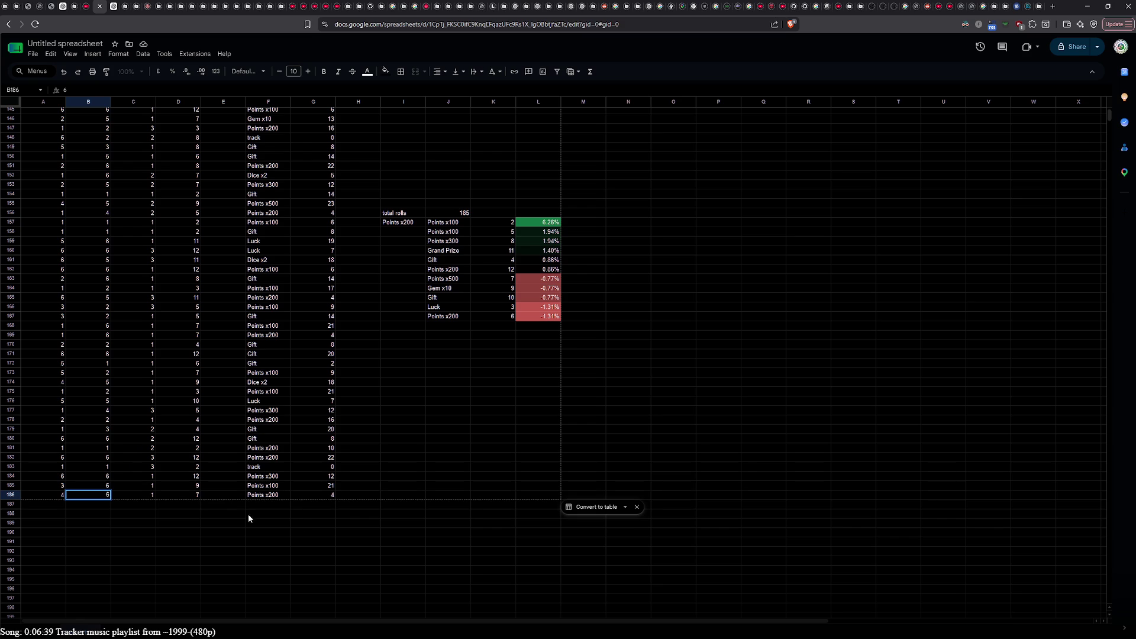
Step: Commit row 186 as 4, 6, 1 totalling 10 on Luck, then select A187
{"action": "left_click", "coordinate": [300, 521]}
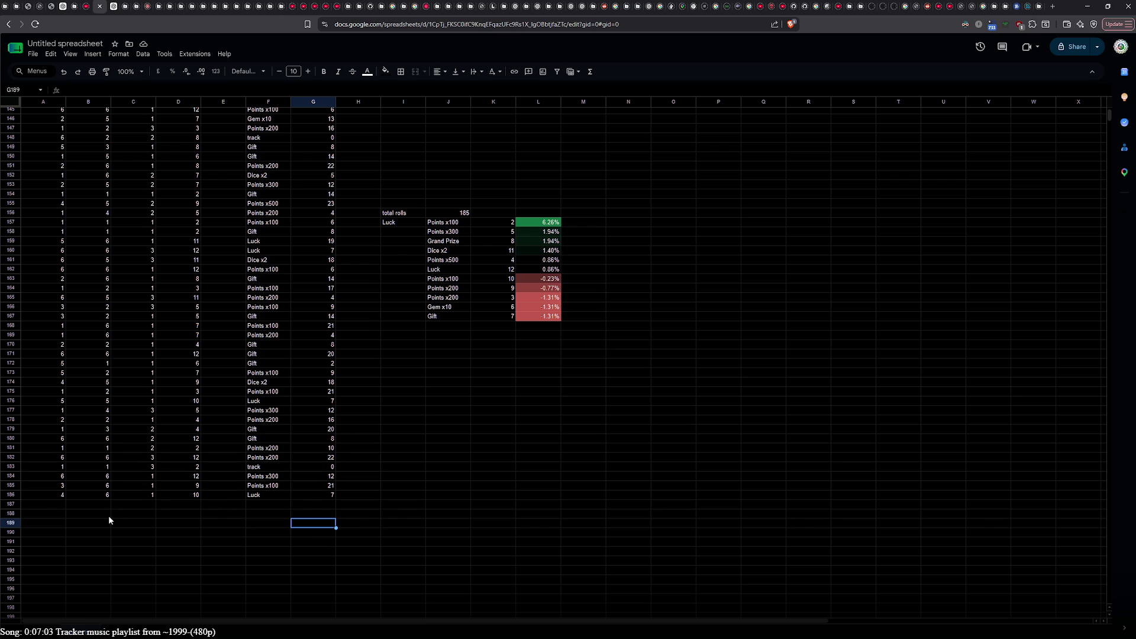
{"action": "left_click", "coordinate": [57, 508]}
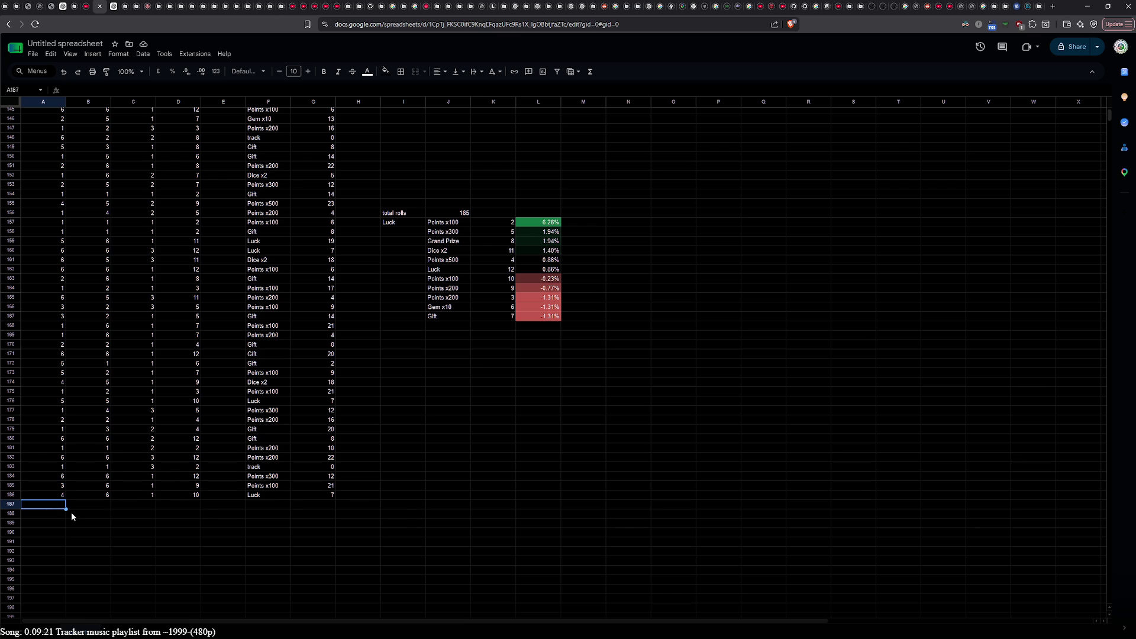
Step: Copy the right-die Observed counts beside the left-die counts
{"action": "scroll", "coordinate": [456, 379], "scroll_direction": "up", "scroll_amount": 20}
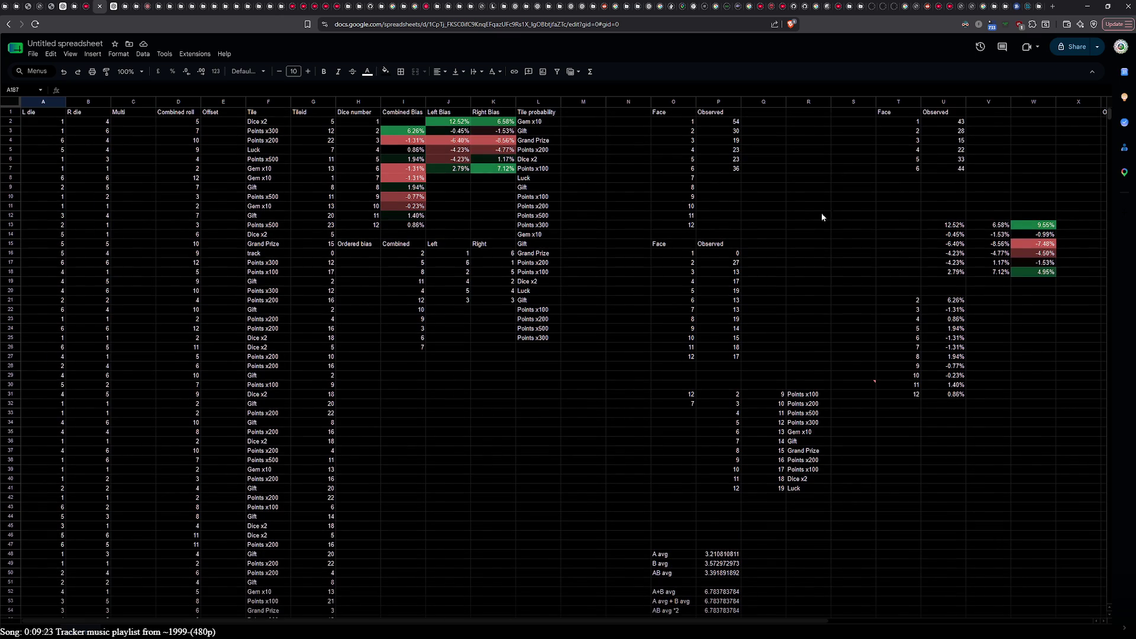
{"action": "left_click", "coordinate": [683, 124]}
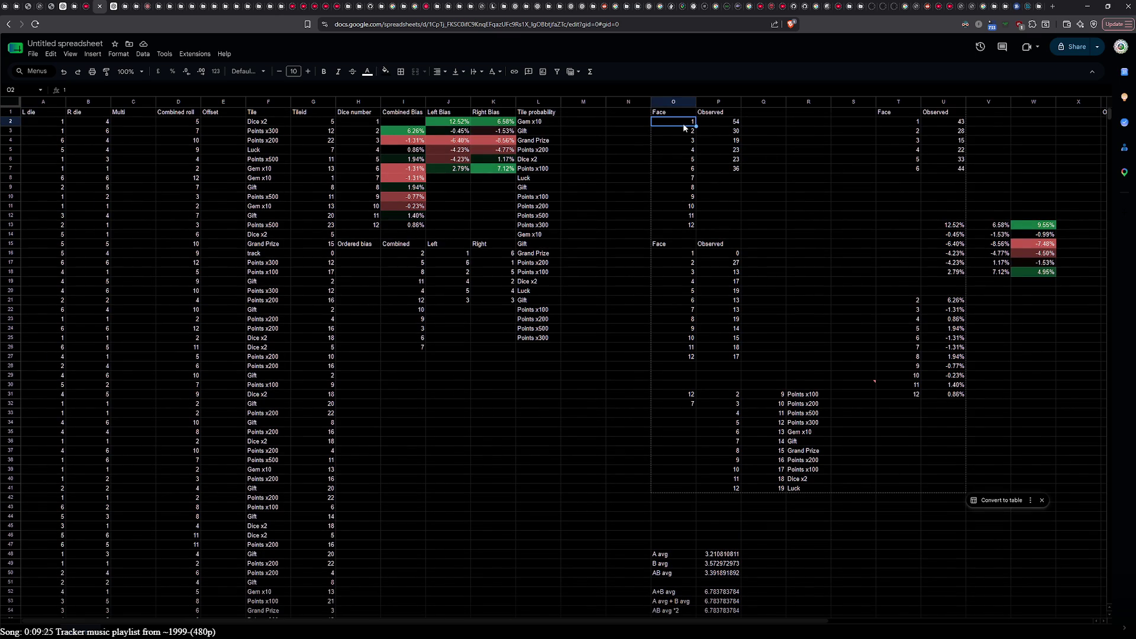
{"action": "left_click", "coordinate": [906, 113]}
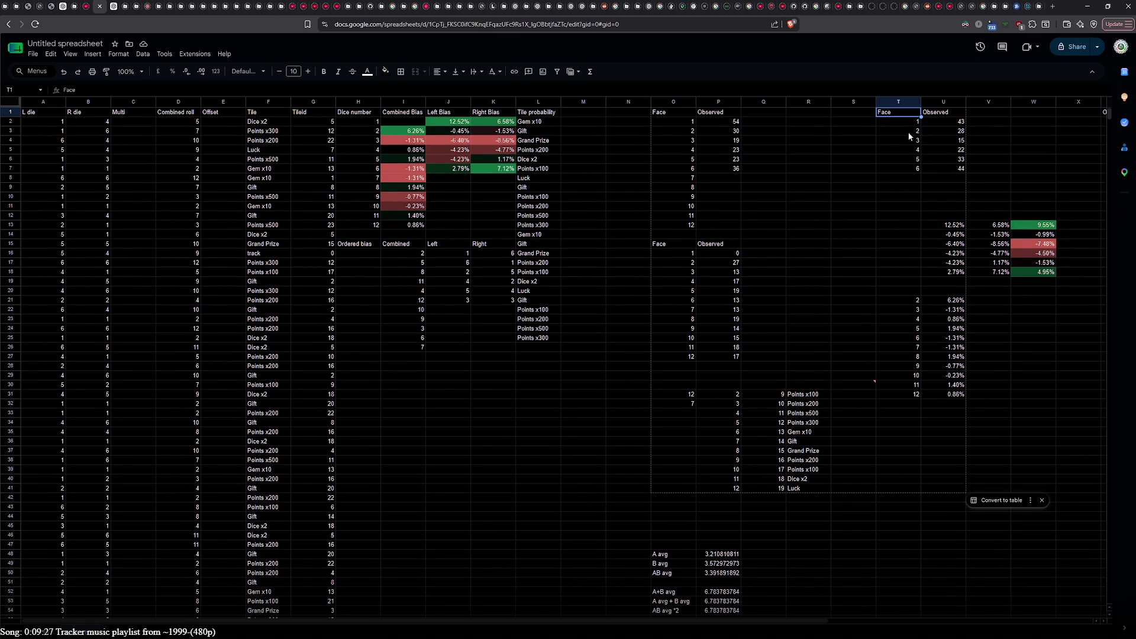
{"action": "left_click", "coordinate": [941, 114]}
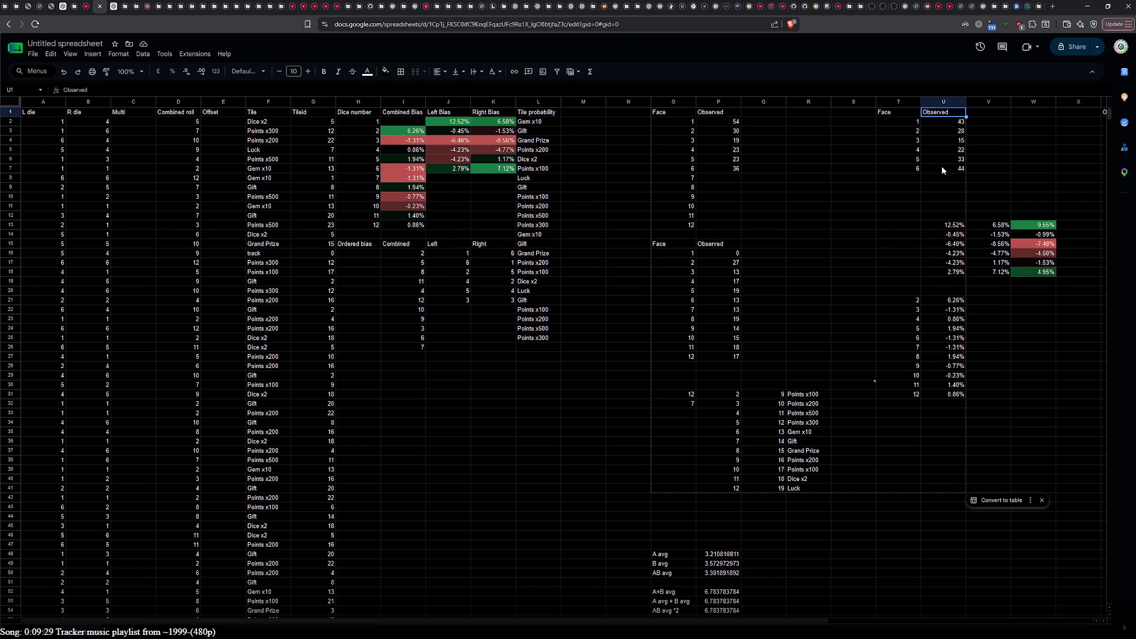
{"action": "left_click", "coordinate": [942, 169], "text": "shift"}
{"action": "key", "text": "ctrl+c"}
{"action": "left_click", "coordinate": [775, 114]}
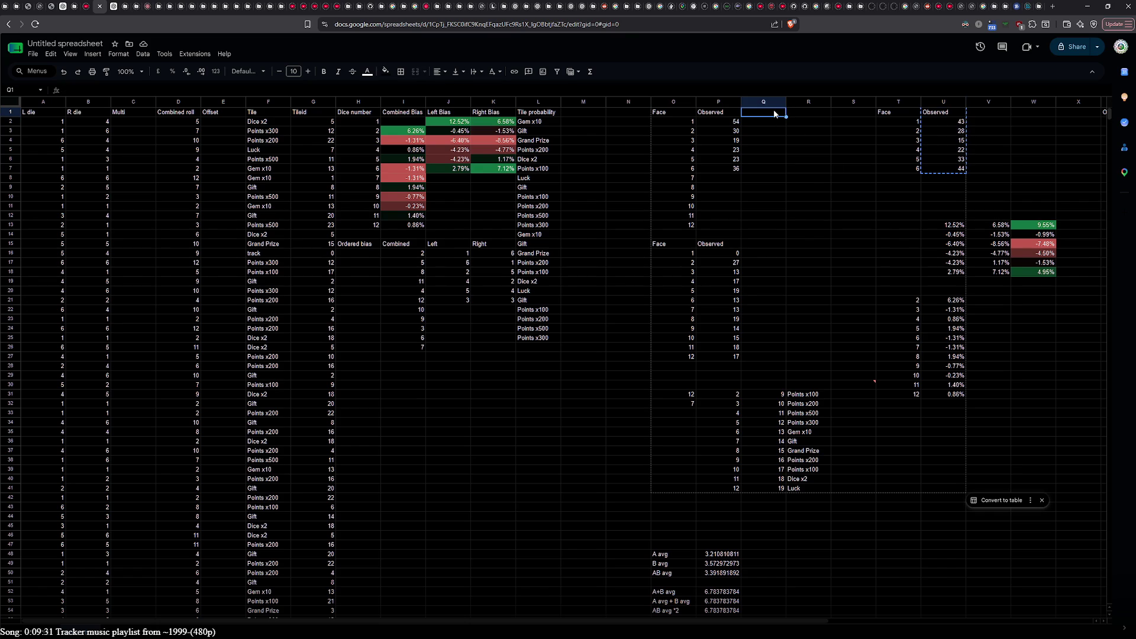
{"action": "key", "text": "ctrl+v"}
Step: Rename the left-die Observed header to 'L die rolls'
{"action": "left_click", "coordinate": [728, 112]}
{"action": "double_click", "coordinate": [728, 112]}
{"action": "double_click", "coordinate": [728, 112]}
{"action": "left_click", "coordinate": [728, 112]}
{"action": "double_click", "coordinate": [720, 111]}
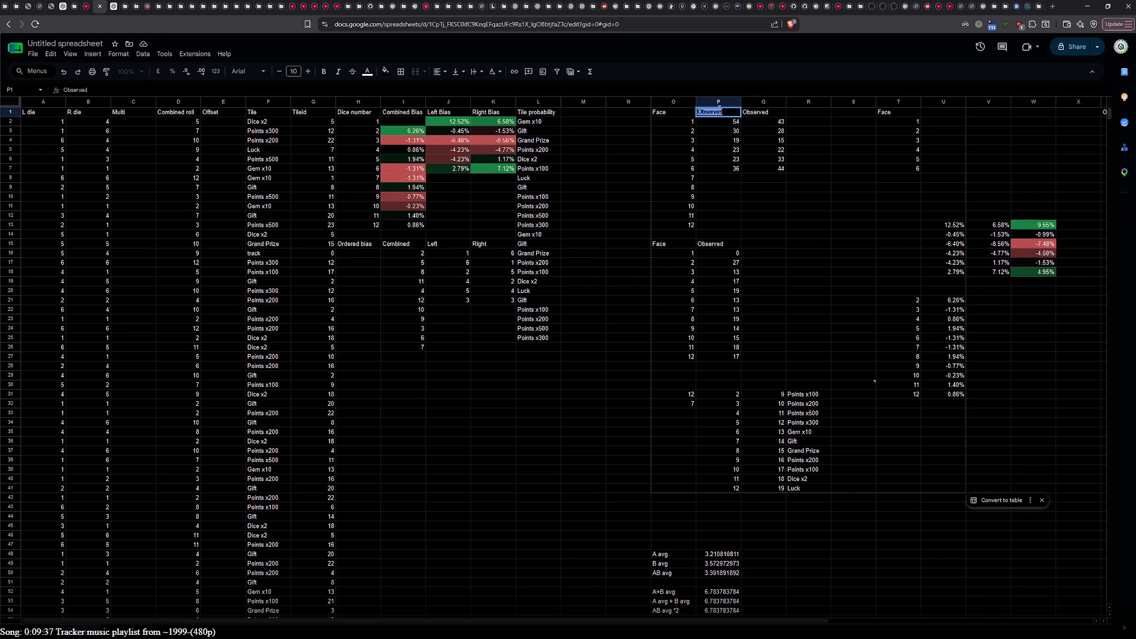
{"action": "type", "text": "L"}
{"action": "type", "text": " do"}
{"action": "type", "text": "ie roo"}
{"action": "key", "text": "BackSpace"}
{"action": "key", "text": "BackSpace"}
{"action": "type", "text": "l"}
{"action": "key", "text": "Return"}
Step: Head the second count column 'R die rolls', reusing the L die rolls header
{"action": "left_click", "coordinate": [720, 112]}
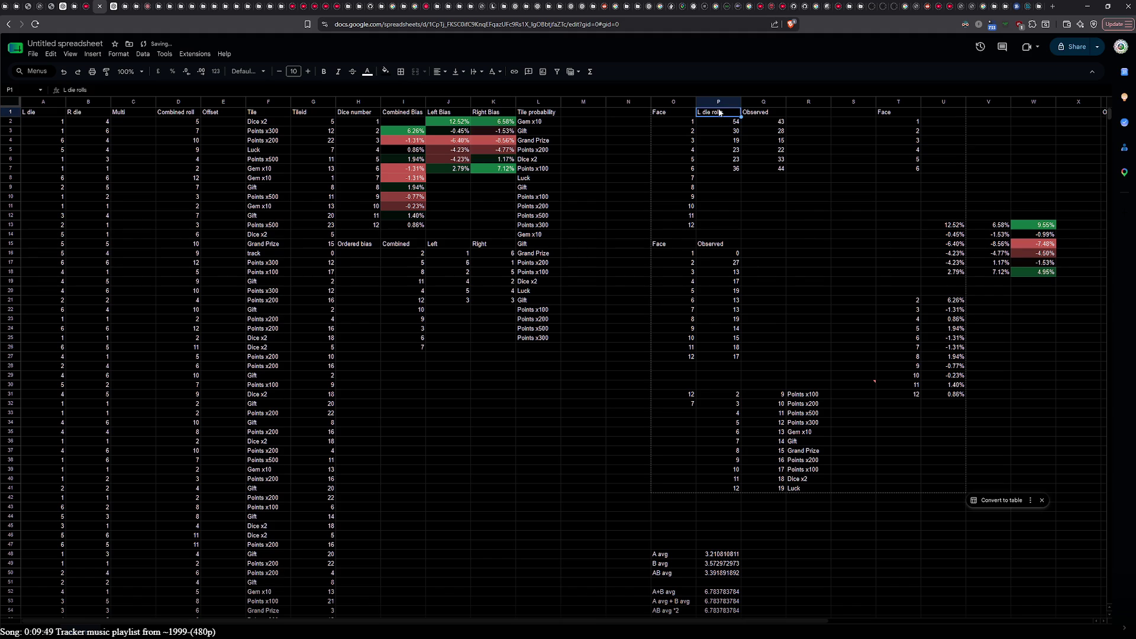
{"action": "key", "text": "ctrl+c"}
{"action": "left_click", "coordinate": [749, 114]}
{"action": "double_click", "coordinate": [750, 115]}
{"action": "key", "text": "ctrl+v"}
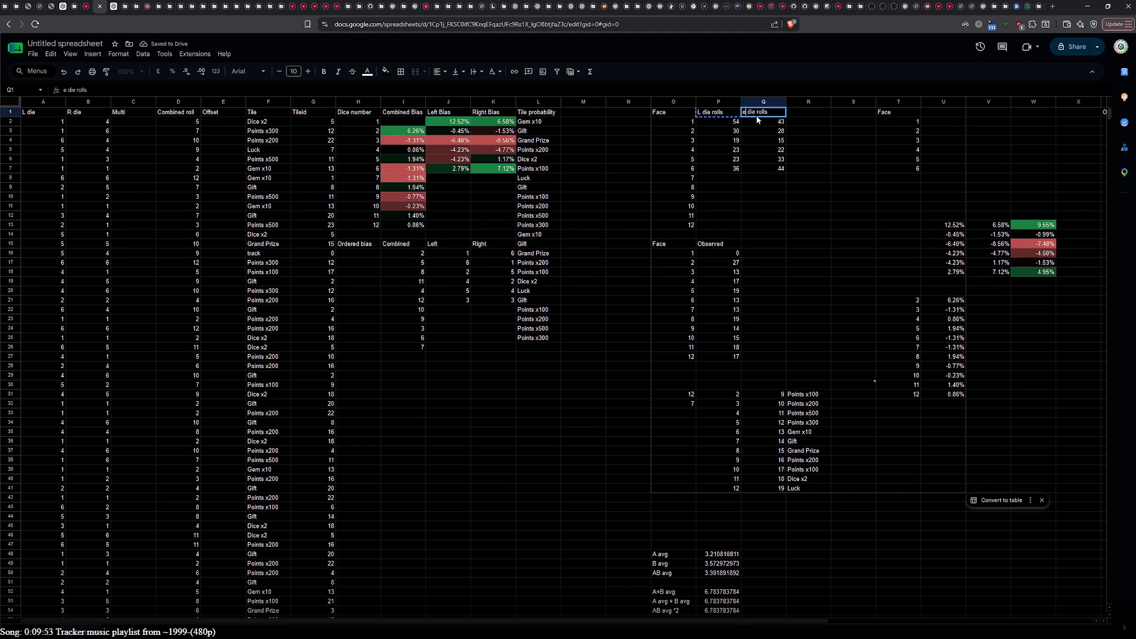
{"action": "key", "text": "BackSpace"}
{"action": "type", "text": "R"}
{"action": "key", "text": "Return"}
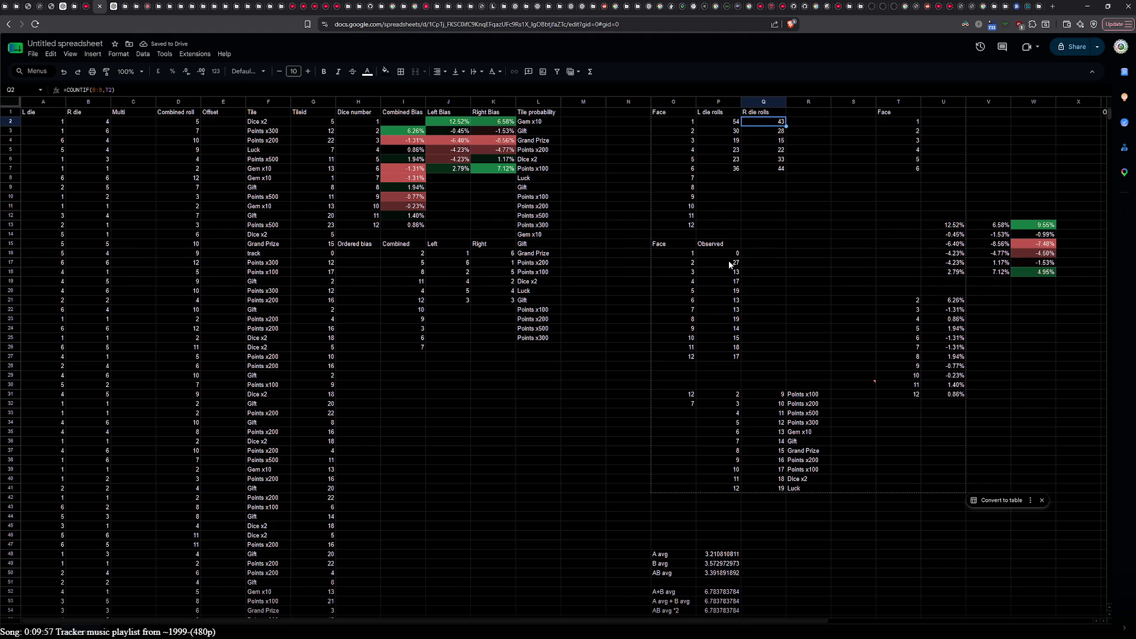
Step: Shift both die-roll count columns one column to the right
{"action": "left_click", "coordinate": [717, 112]}
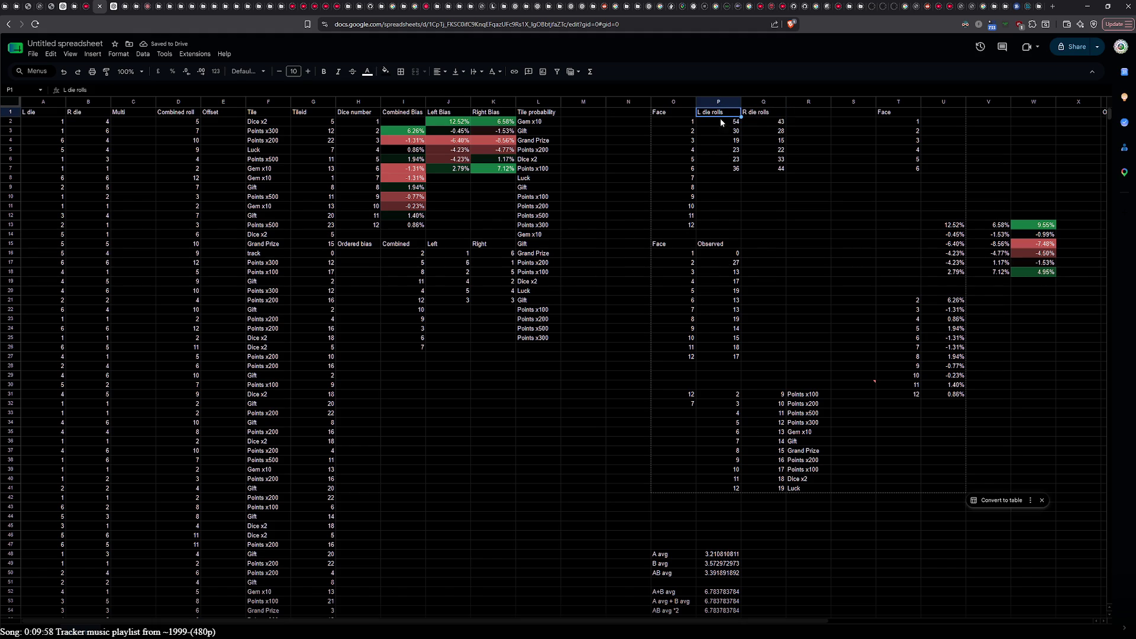
{"action": "left_click", "coordinate": [771, 168], "text": "shift"}
{"action": "key", "text": "ctrl+c"}
{"action": "left_click", "coordinate": [763, 115]}
{"action": "key", "text": "ctrl+v"}
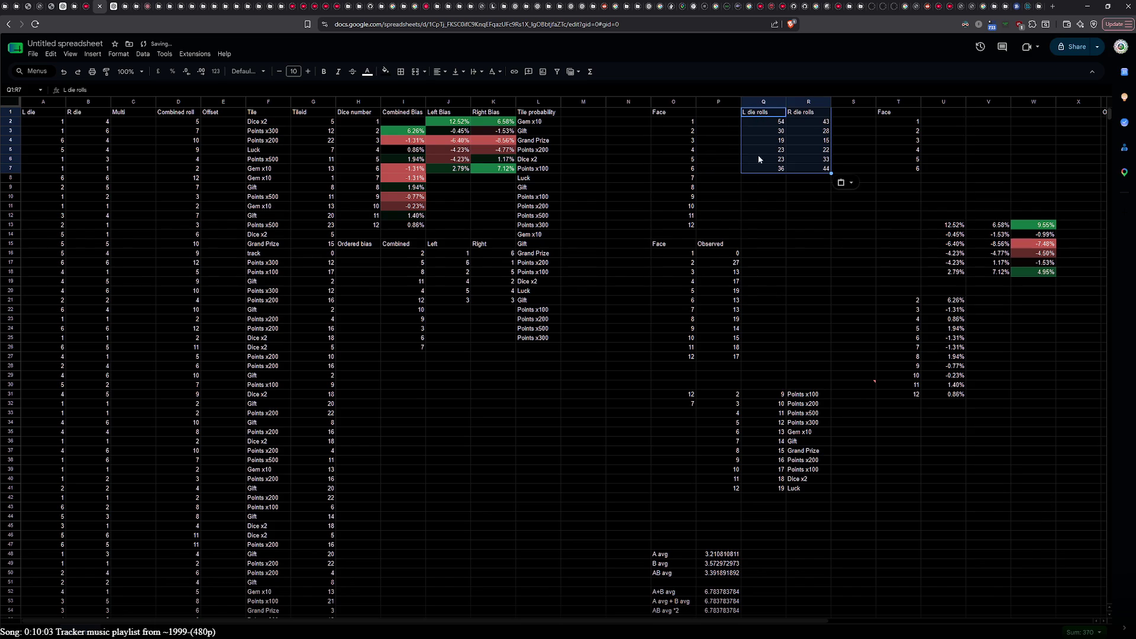
Step: Move the lower Observed combined counts to the top of column P
{"action": "left_click", "coordinate": [716, 247]}
{"action": "left_click", "coordinate": [718, 355], "text": "shift"}
{"action": "key", "text": "ctrl+x"}
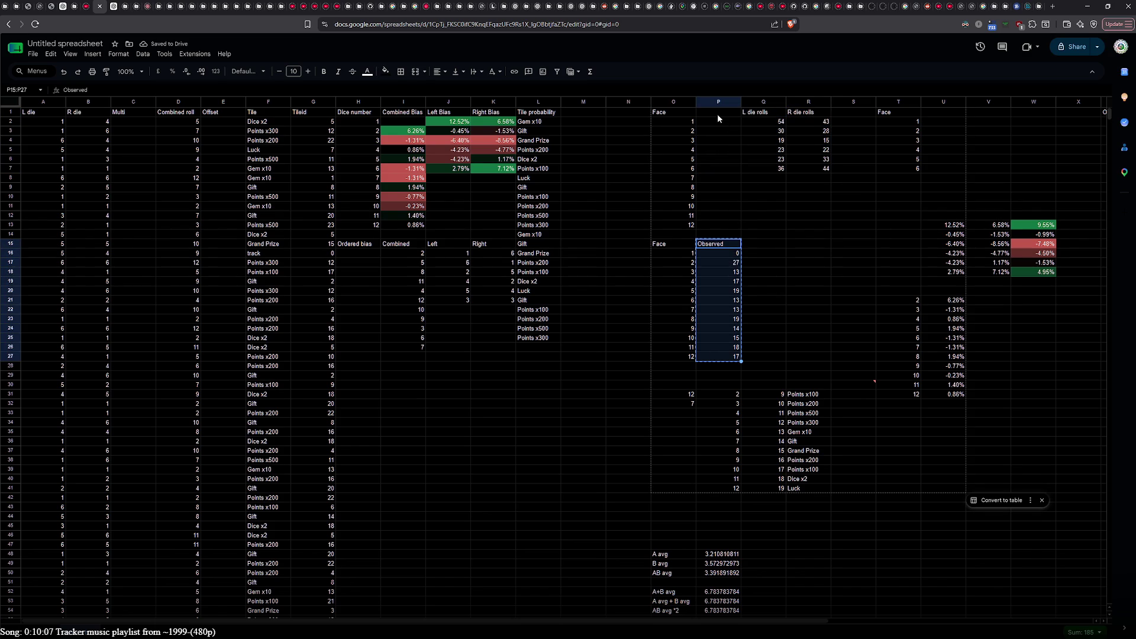
{"action": "left_click", "coordinate": [717, 114]}
{"action": "key", "text": "ctrl+v"}
Step: Retitle the moved column's header as 'Combined rolls'
{"action": "left_click", "coordinate": [719, 115]}
{"action": "double_click", "coordinate": [718, 115]}
{"action": "left_click", "coordinate": [180, 114]}
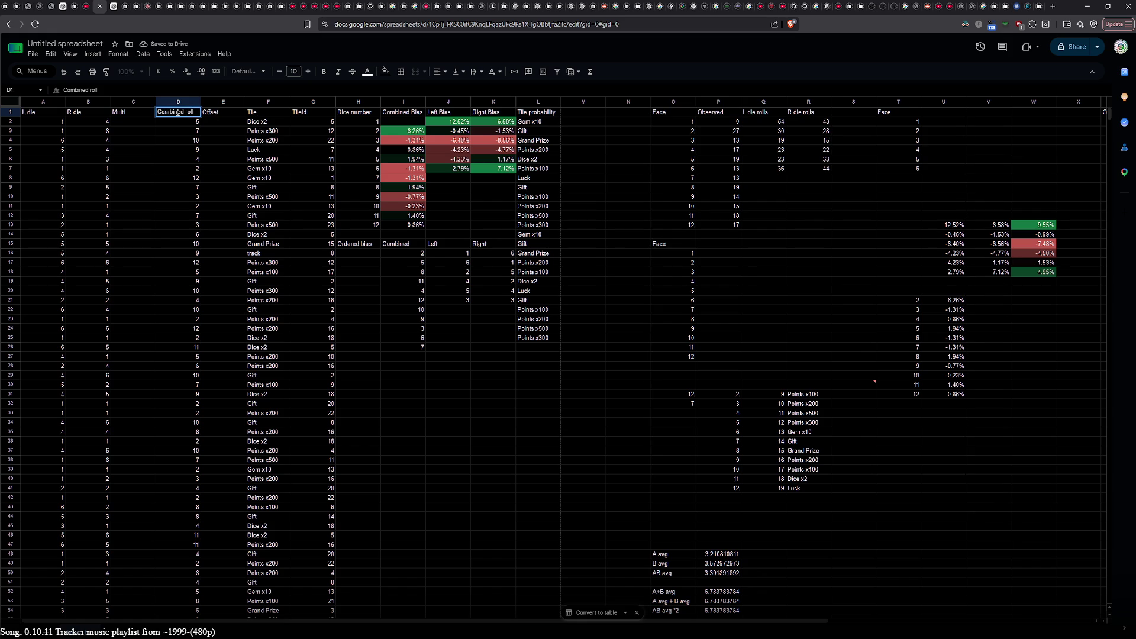
{"action": "left_click", "coordinate": [725, 113]}
{"action": "key", "text": "ctrl+v"}
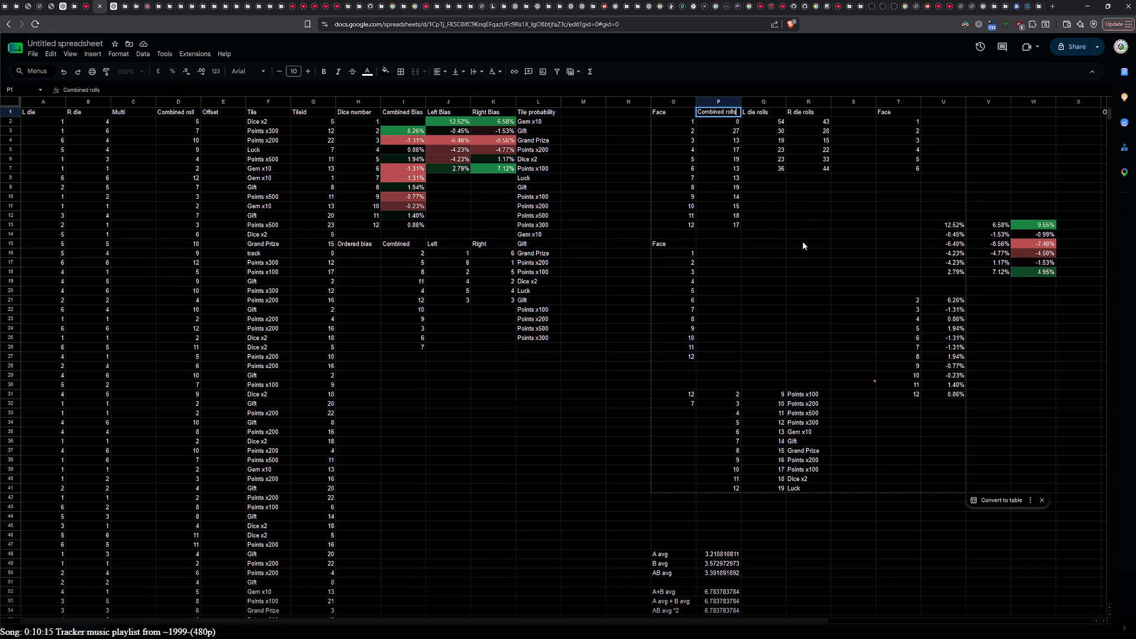
{"action": "left_click", "coordinate": [784, 254]}
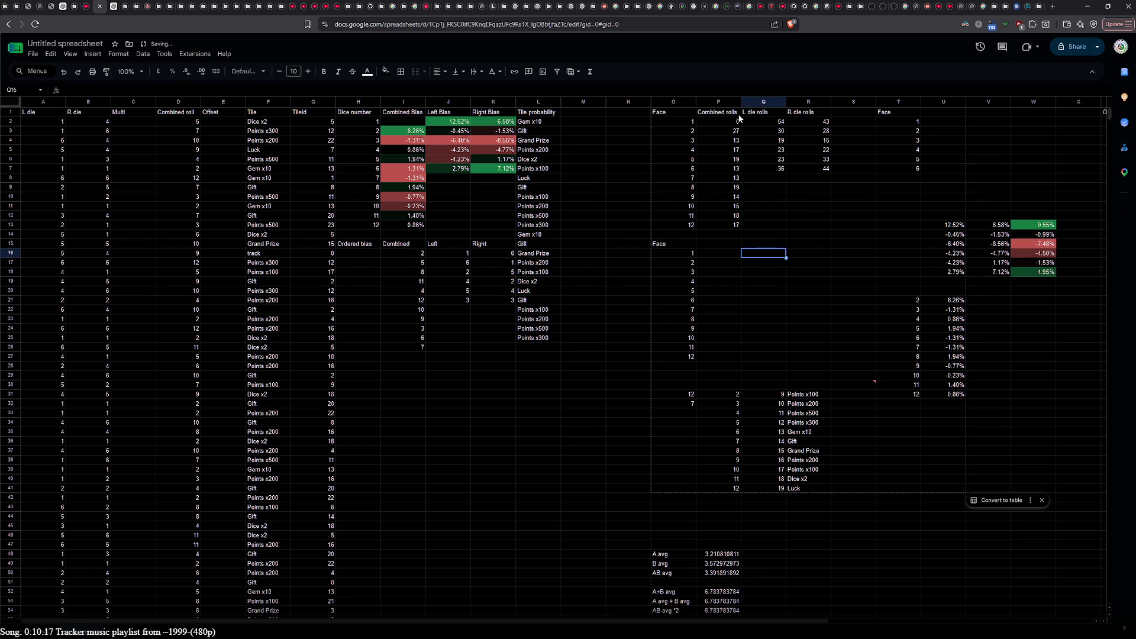
Step: Point the combined-count formula at O2 instead of O16 and fill it down through face 12
{"action": "double_click", "coordinate": [719, 120]}
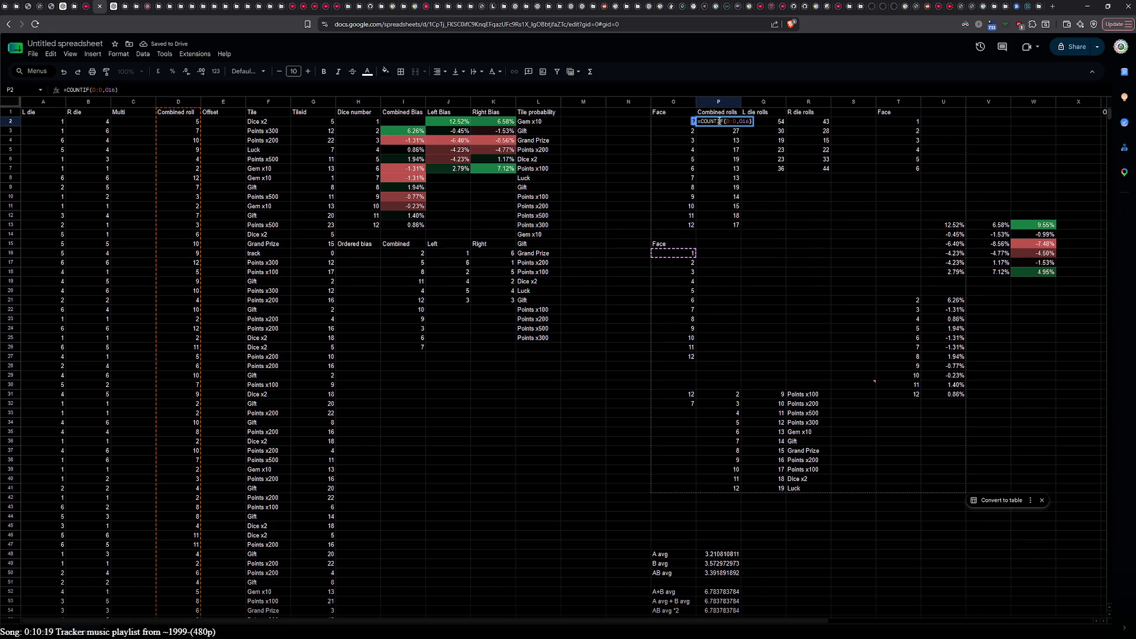
{"action": "left_click", "coordinate": [743, 122]}
{"action": "double_click", "coordinate": [743, 121]}
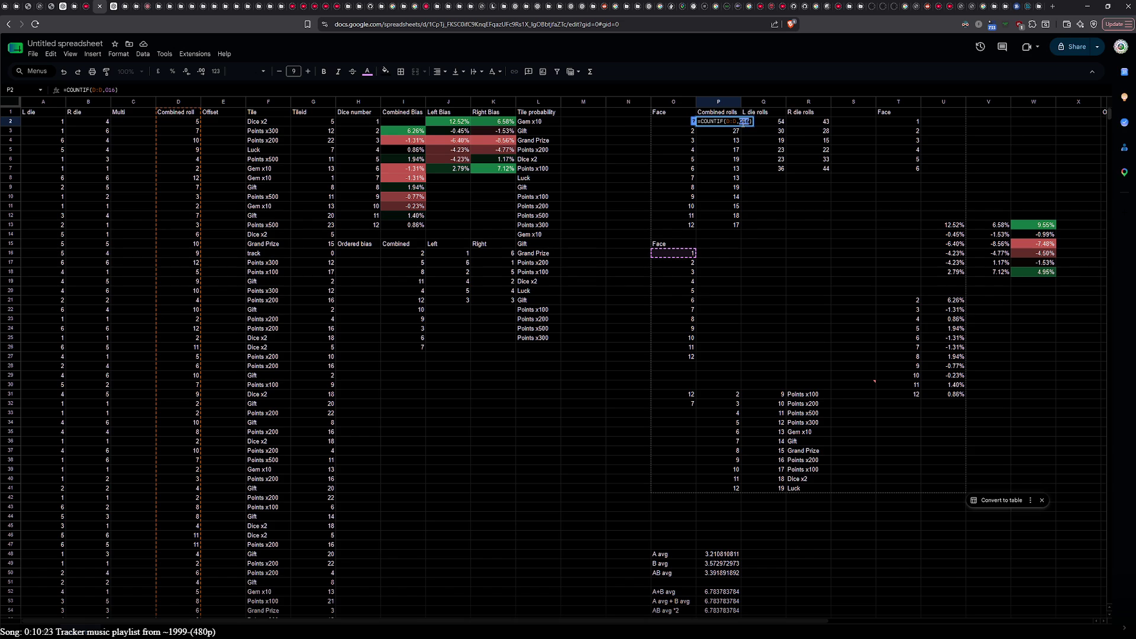
{"action": "key", "text": "BackSpace"}
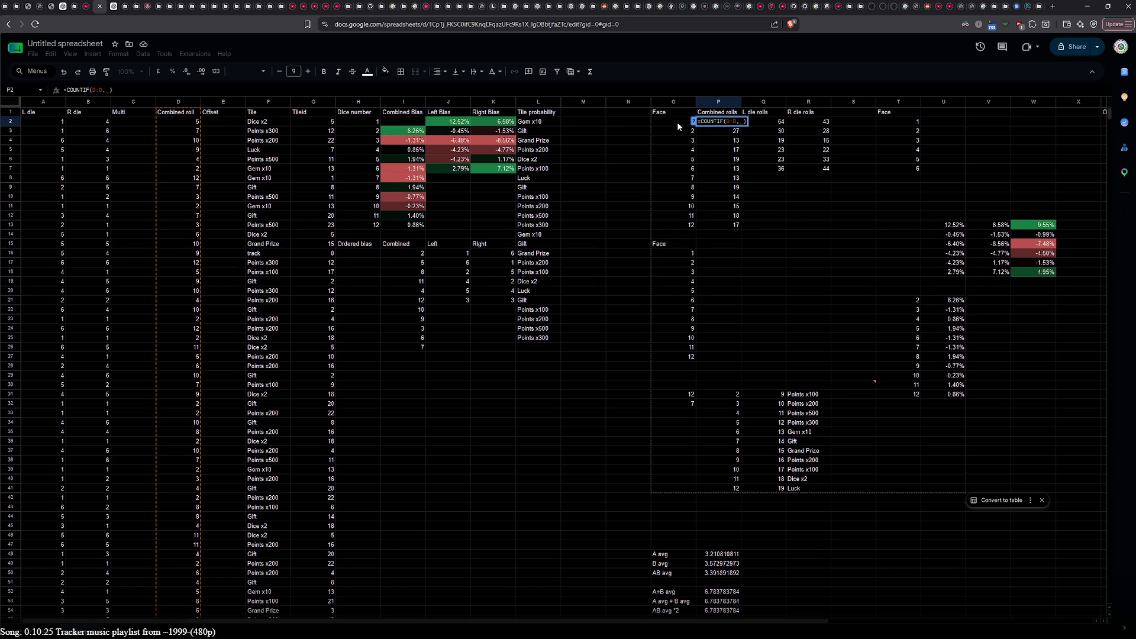
{"action": "left_click", "coordinate": [673, 122]}
{"action": "key", "text": "Return"}
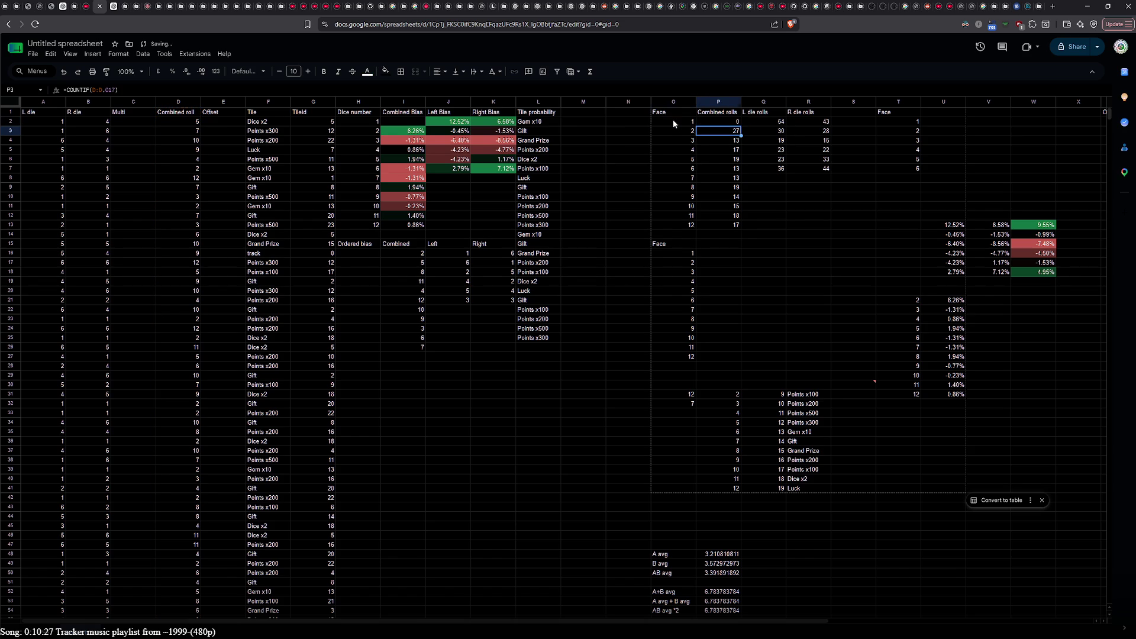
{"action": "left_click", "coordinate": [720, 119]}
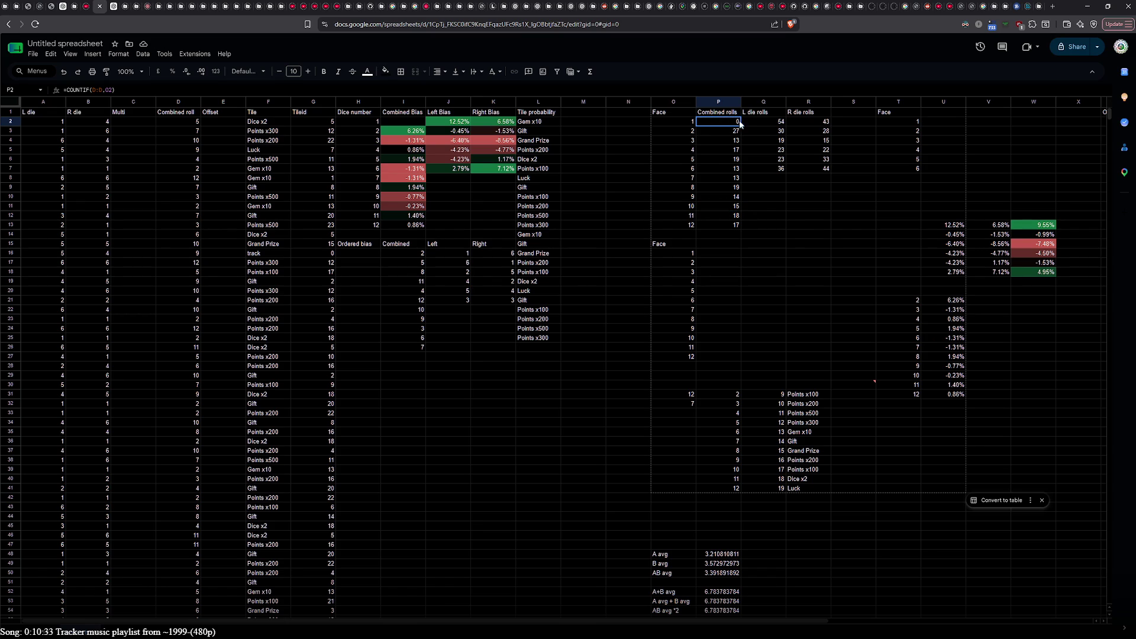
{"action": "left_click_drag", "start_coordinate": [742, 128], "coordinate": [747, 224]}
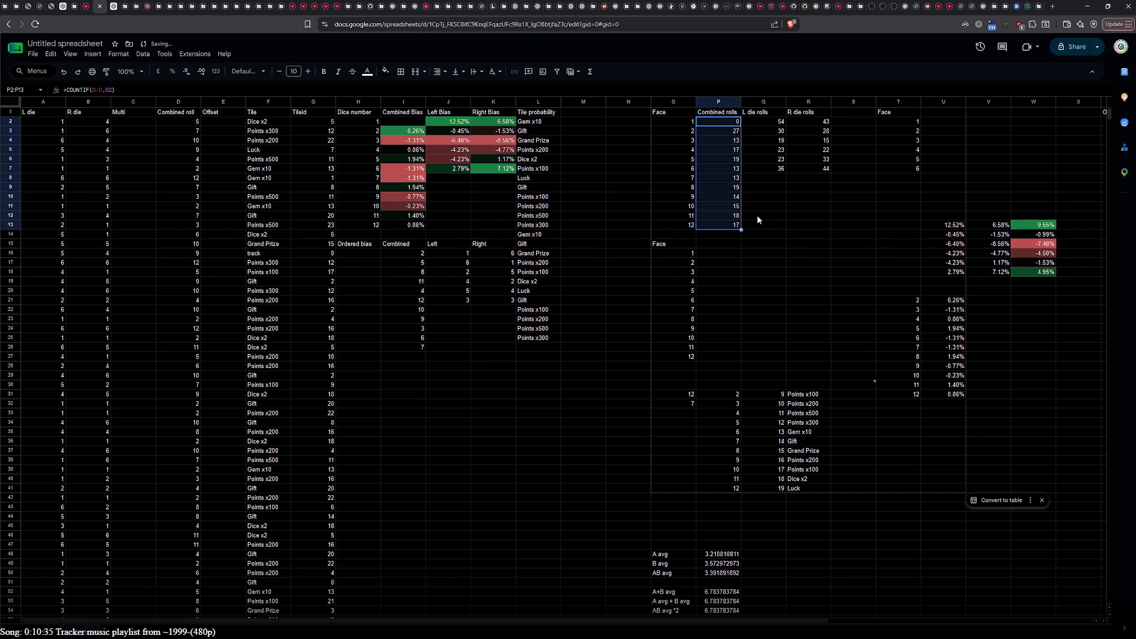
{"action": "left_click", "coordinate": [733, 150]}
{"action": "left_click", "coordinate": [737, 188]}
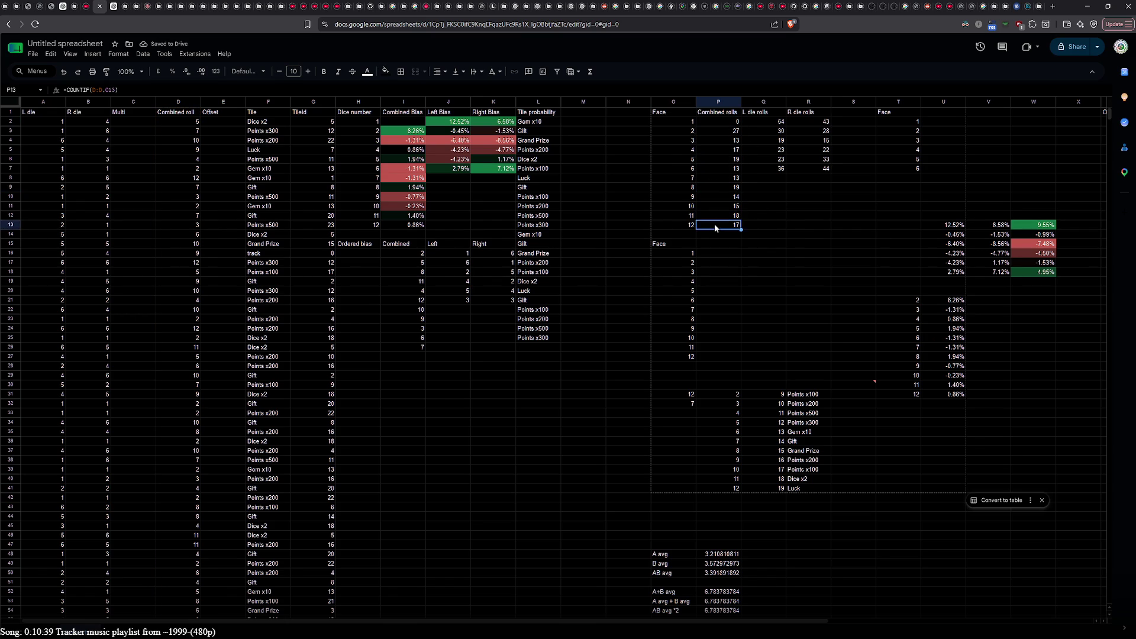
{"action": "left_click", "coordinate": [792, 206]}
Step: Repoint the right-die COUNTIF at O2, fill down to face 6, and clear the old Face list
{"action": "double_click", "coordinate": [767, 123]}
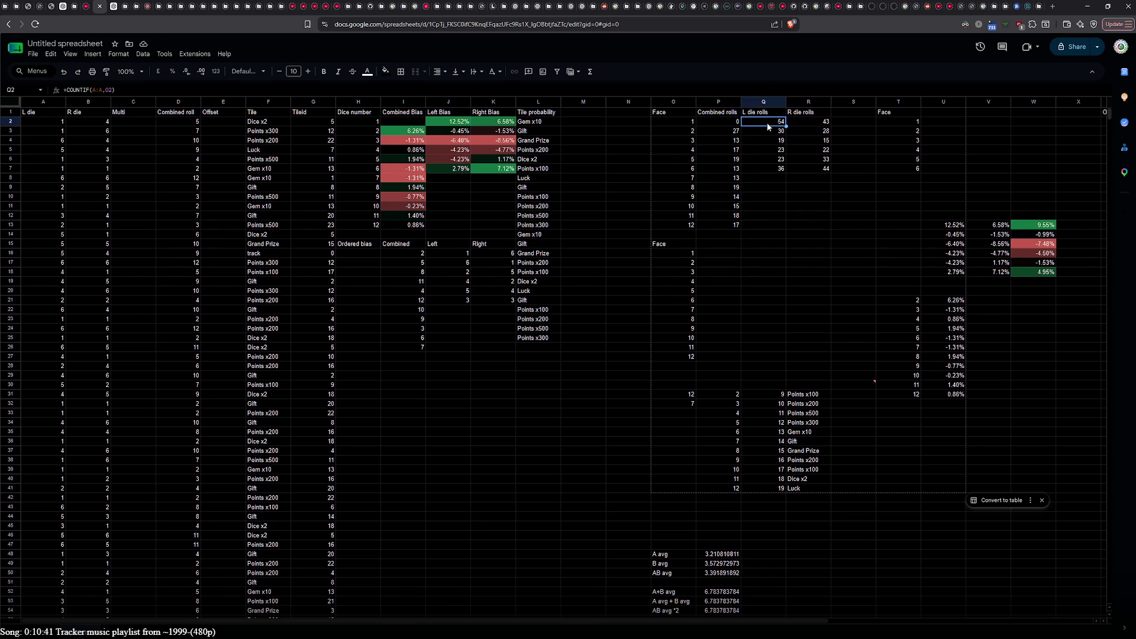
{"action": "double_click", "coordinate": [787, 121]}
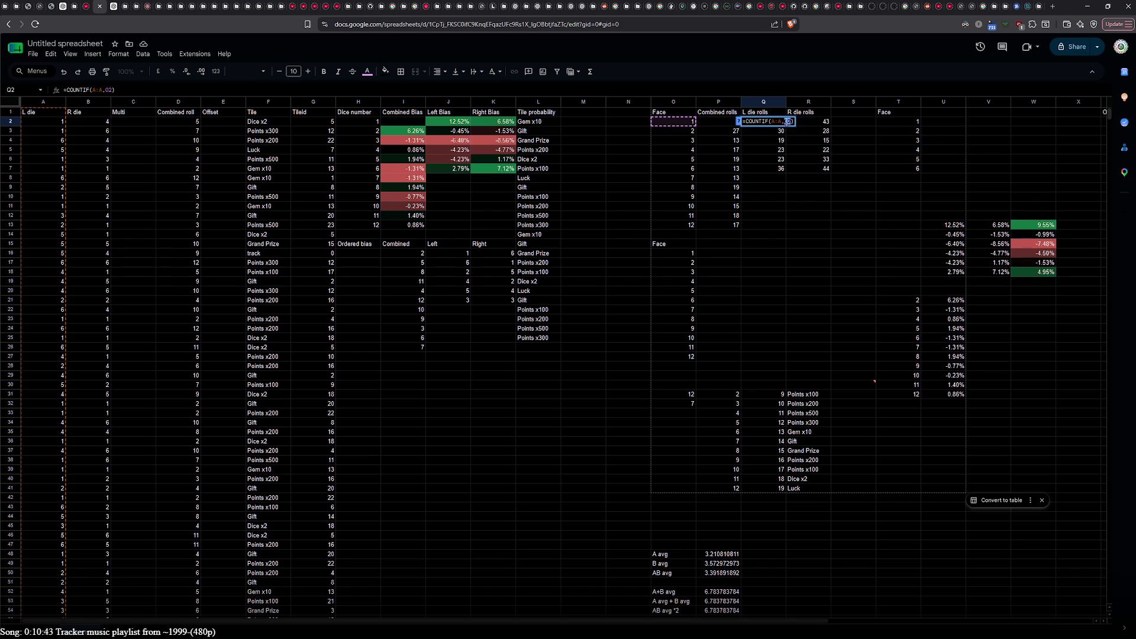
{"action": "key", "text": "Return"}
{"action": "double_click", "coordinate": [817, 121]}
{"action": "double_click", "coordinate": [833, 121]}
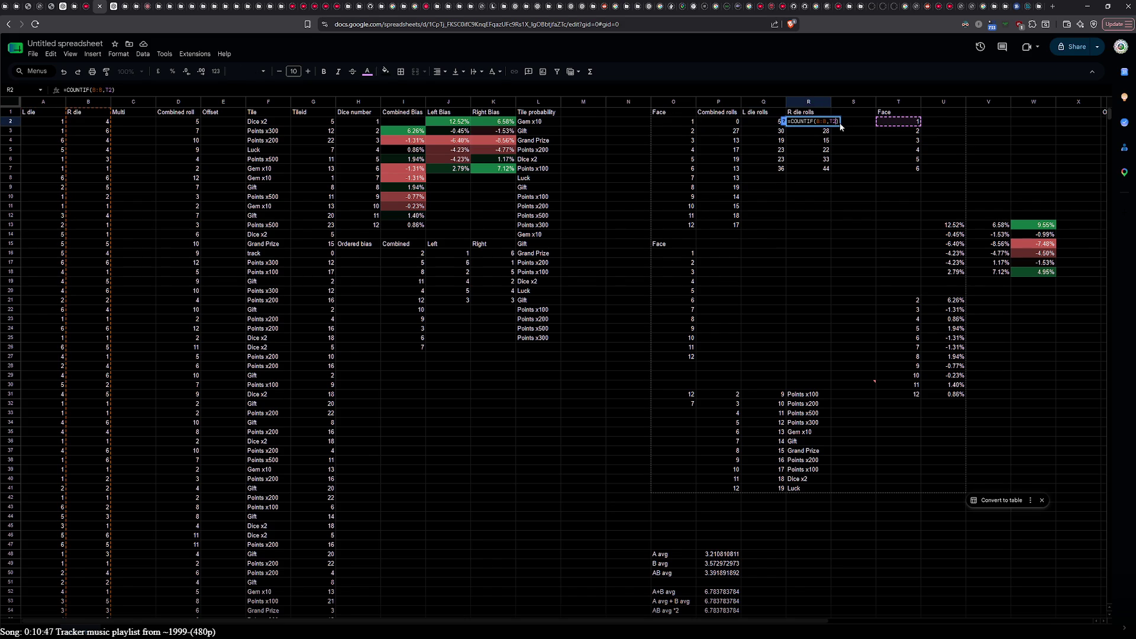
{"action": "key", "text": "BackSpace"}
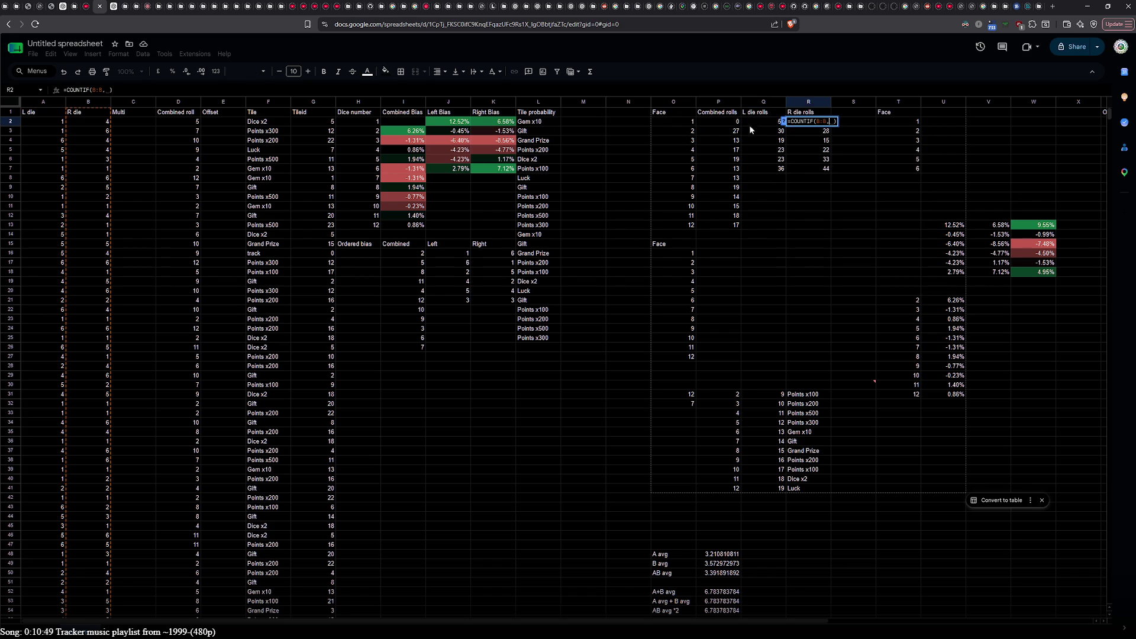
{"action": "left_click", "coordinate": [683, 120]}
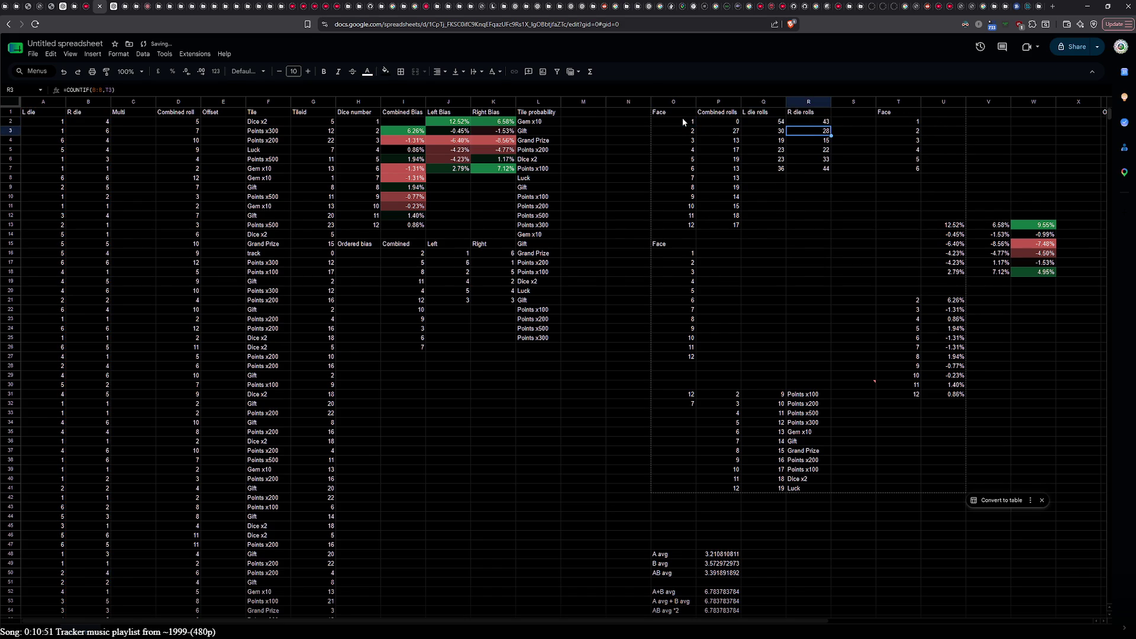
{"action": "key", "text": "ctrl+Return"}
{"action": "left_click_drag", "start_coordinate": [831, 123], "coordinate": [825, 170]}
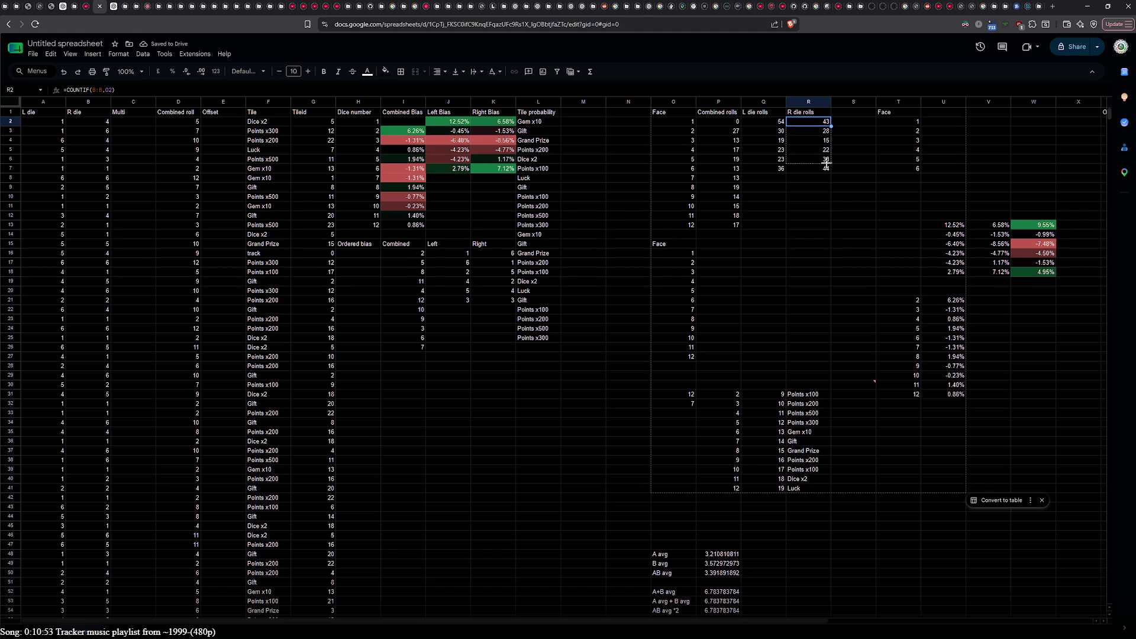
{"action": "left_click", "coordinate": [821, 207]}
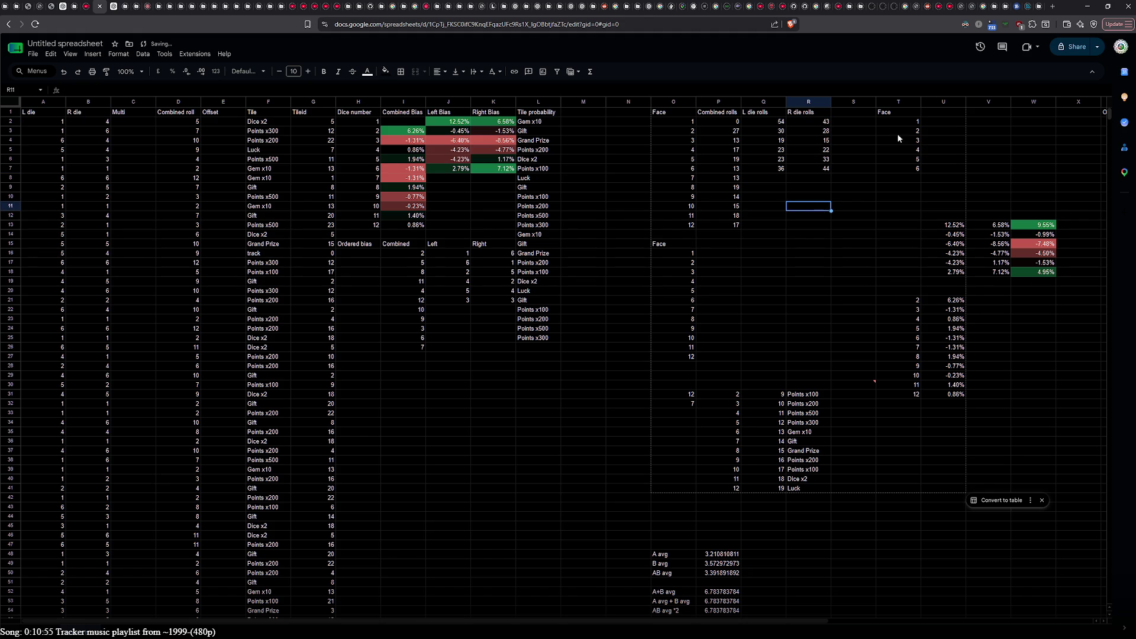
{"action": "left_click_drag", "start_coordinate": [893, 112], "coordinate": [902, 170]}
{"action": "key", "text": "Delete"}
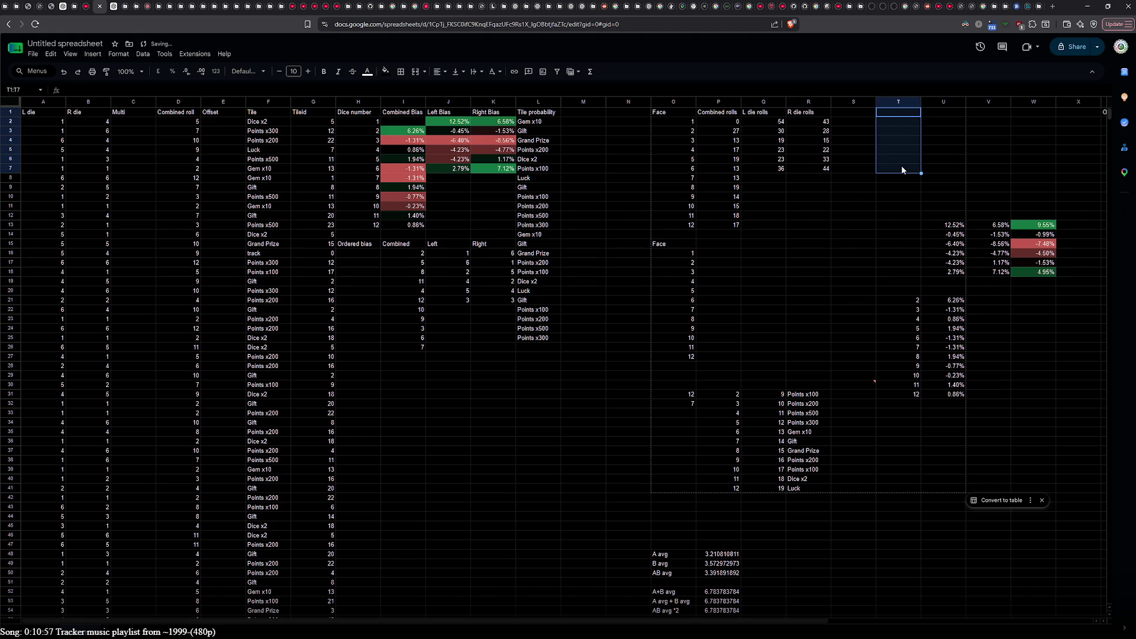
Step: Undo clearing the Face numbers 1–12 in O15:O27, then scroll down to the totals table
{"action": "left_click_drag", "start_coordinate": [671, 243], "coordinate": [679, 359]}
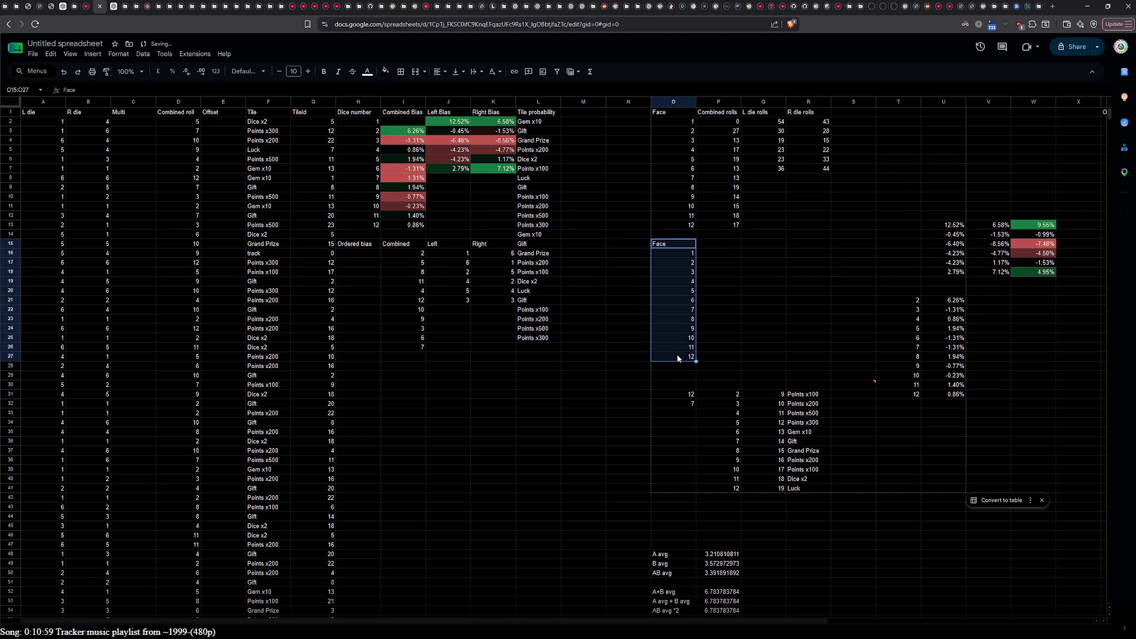
{"action": "key", "text": "Delete"}
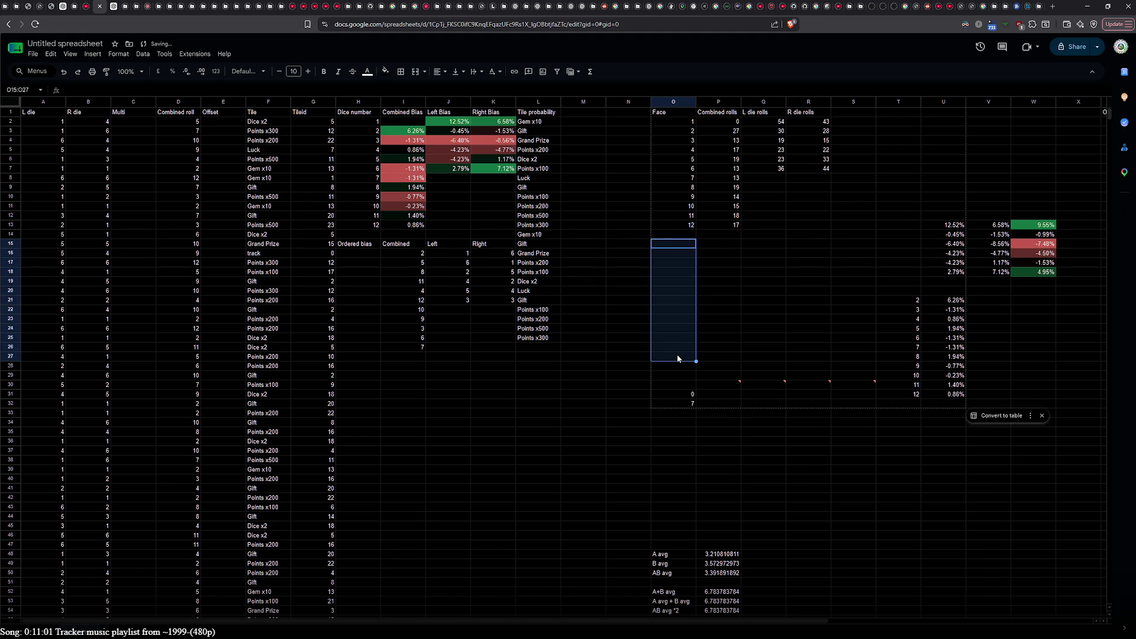
{"action": "key", "text": "ctrl+z"}
{"action": "scroll", "coordinate": [678, 358], "scroll_direction": "down", "scroll_amount": 3}
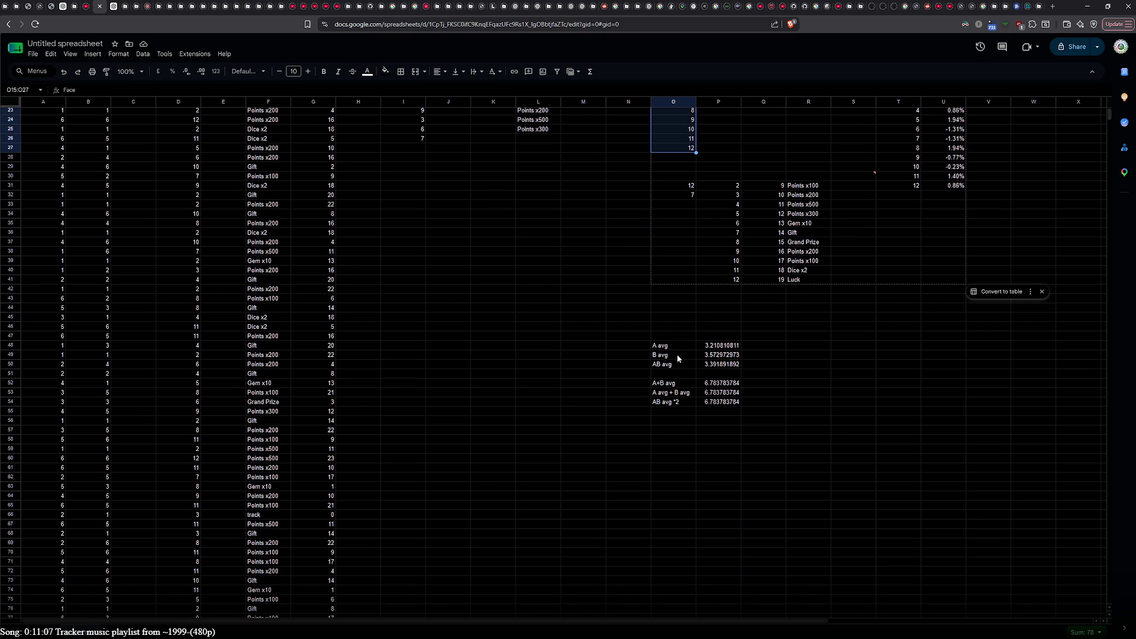
{"action": "scroll", "coordinate": [678, 356], "scroll_direction": "down", "scroll_amount": 15}
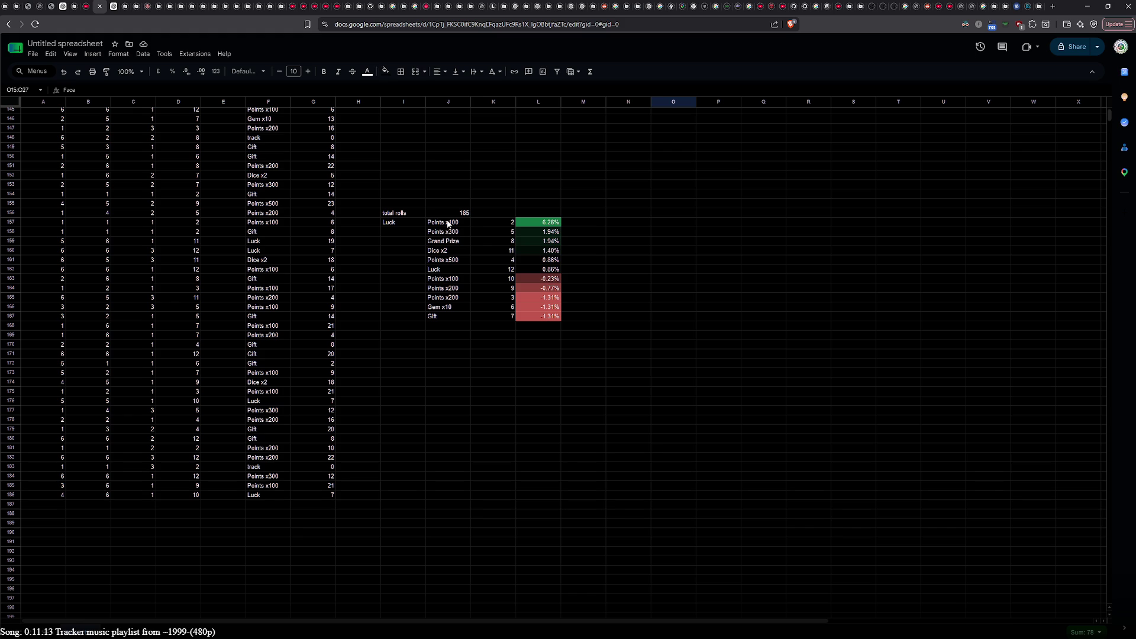
{"action": "double_click", "coordinate": [448, 224]}
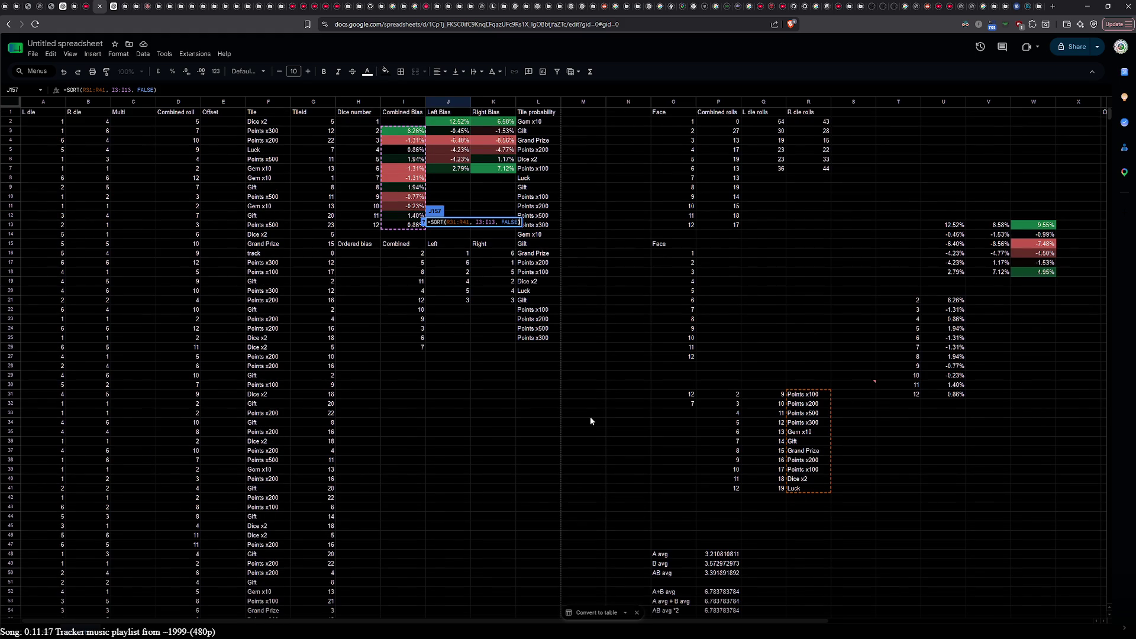
{"action": "scroll", "coordinate": [590, 421], "scroll_direction": "down", "scroll_amount": 20}
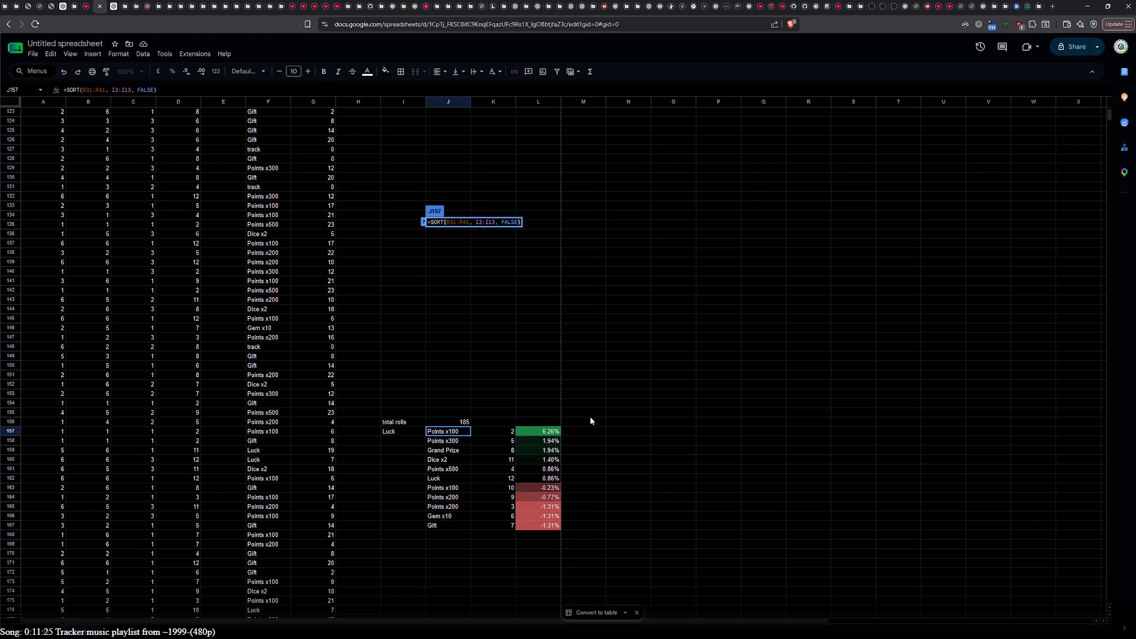
{"action": "scroll", "coordinate": [591, 421], "scroll_direction": "up", "scroll_amount": 20}
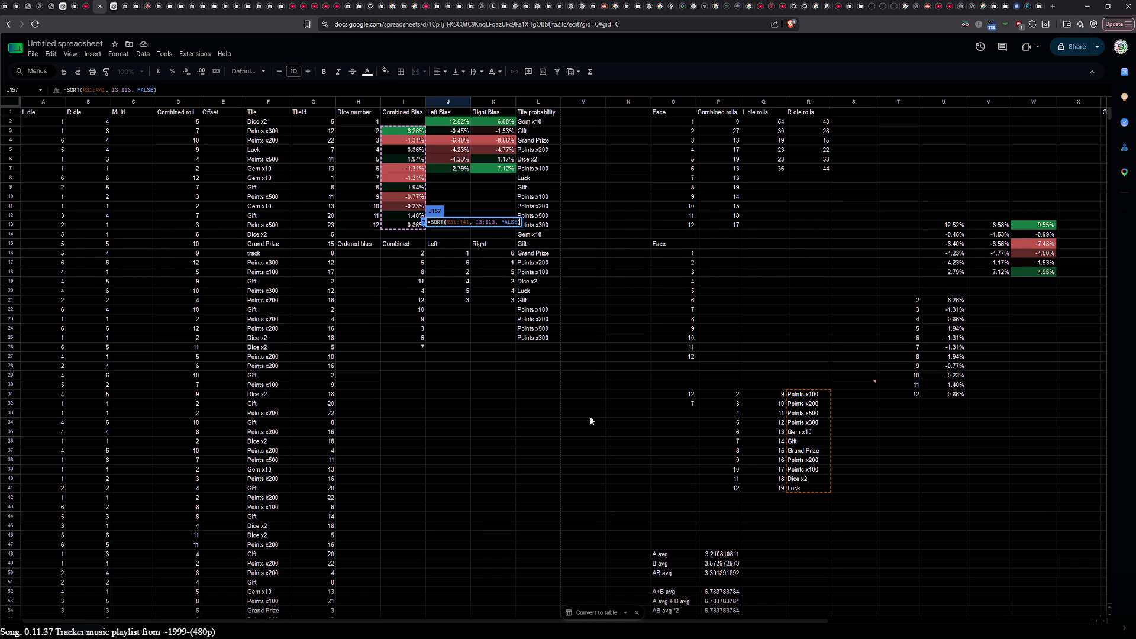
{"action": "scroll", "coordinate": [566, 453], "scroll_direction": "down", "scroll_amount": 20}
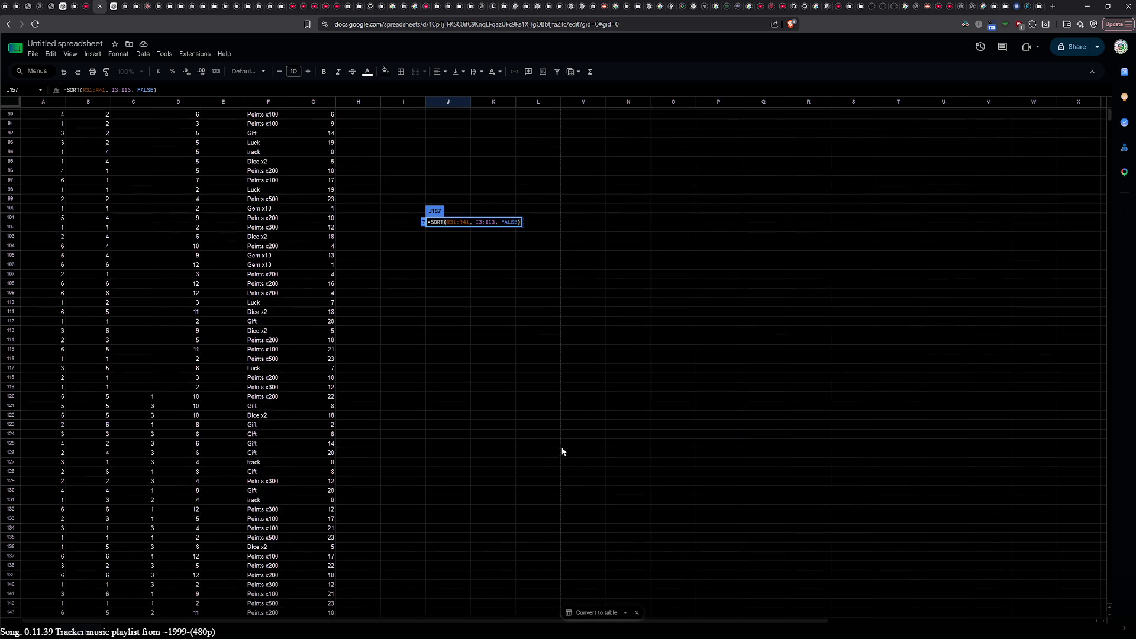
{"action": "scroll", "coordinate": [480, 304], "scroll_direction": "up", "scroll_amount": 4}
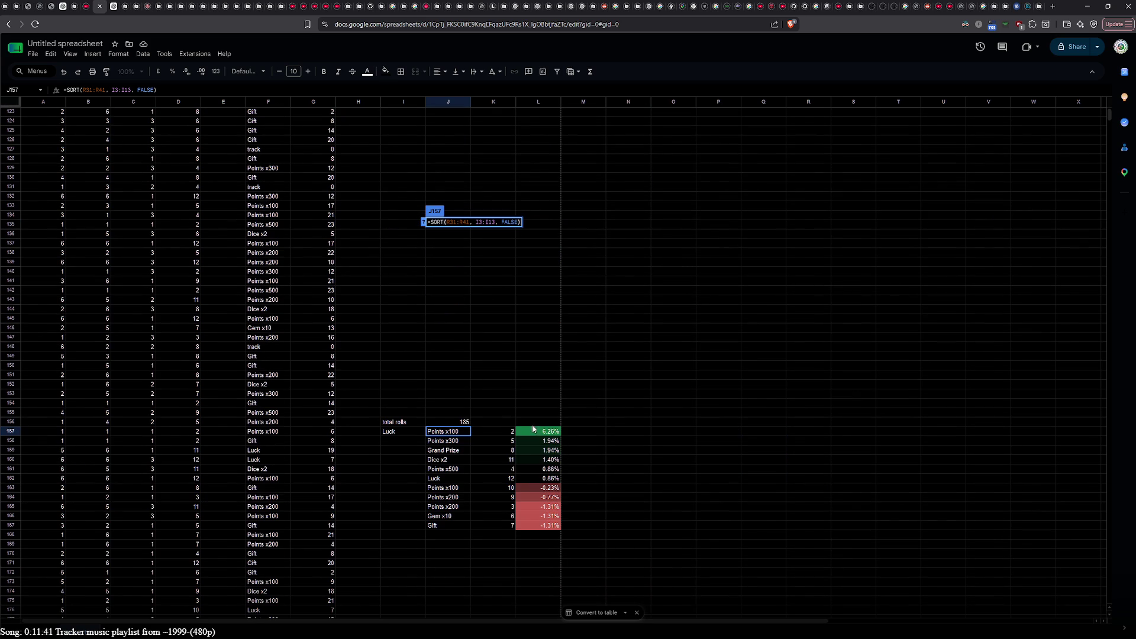
{"action": "scroll", "coordinate": [769, 394], "scroll_direction": "up", "scroll_amount": 20}
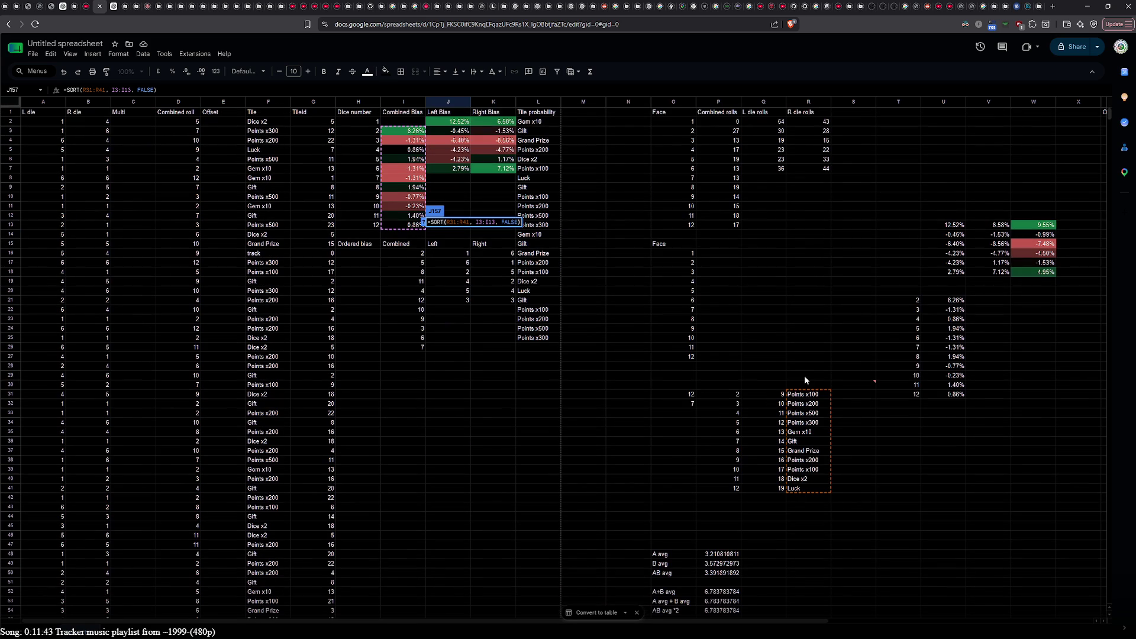
{"action": "left_click", "coordinate": [804, 368]}
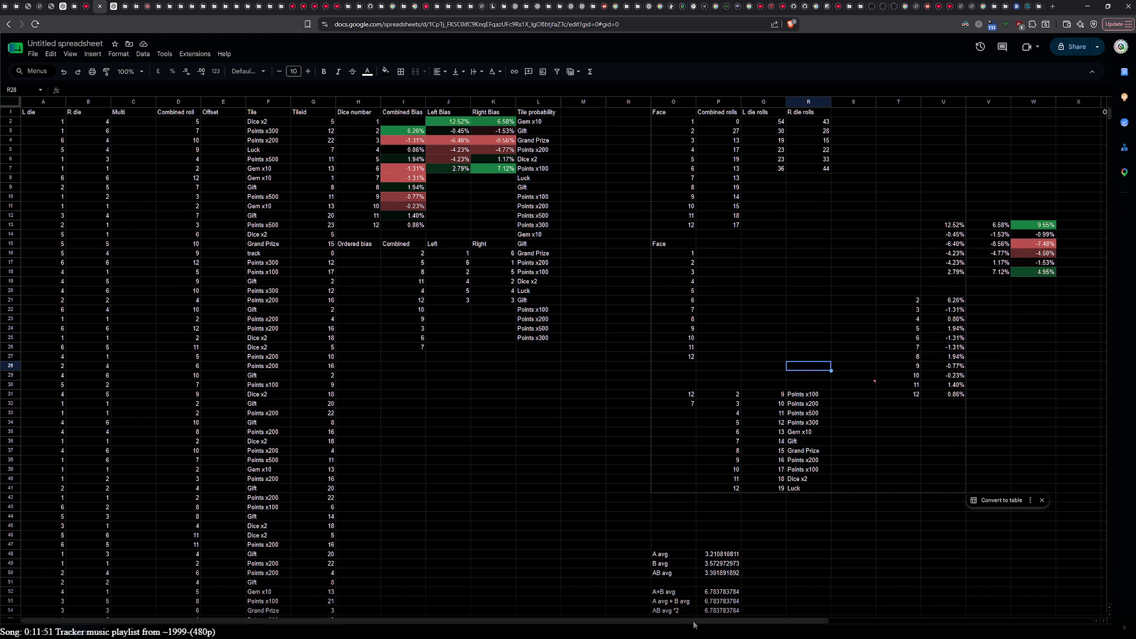
{"action": "left_click_drag", "start_coordinate": [691, 620], "coordinate": [992, 612]}
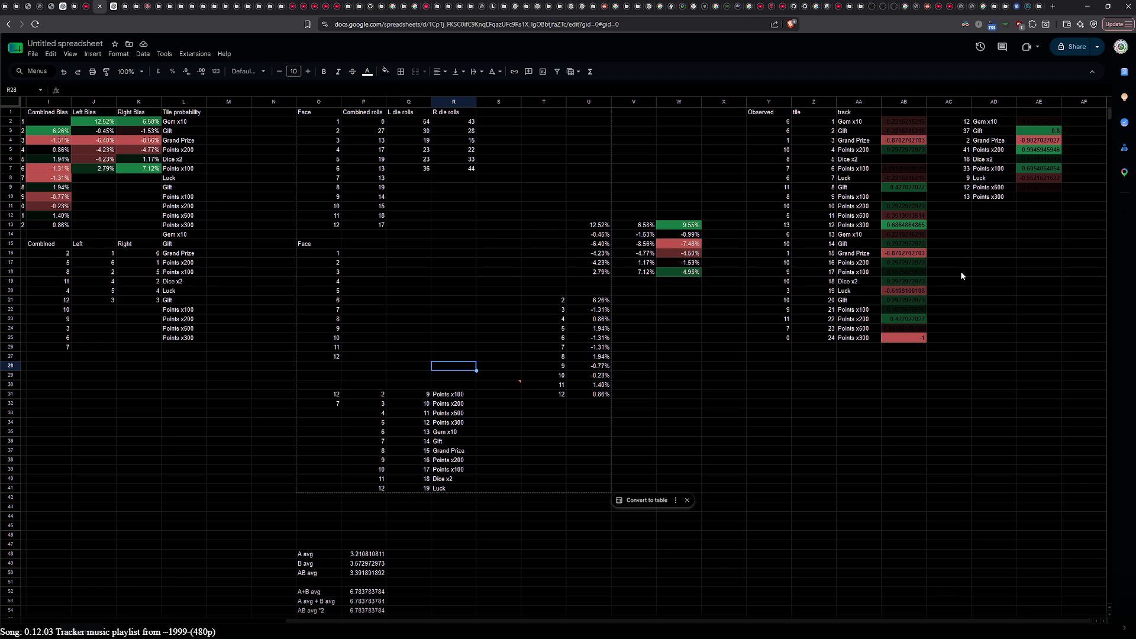
Step: Check the AB2 bias formula and format AB2:AB25 as percentages
{"action": "double_click", "coordinate": [897, 112]}
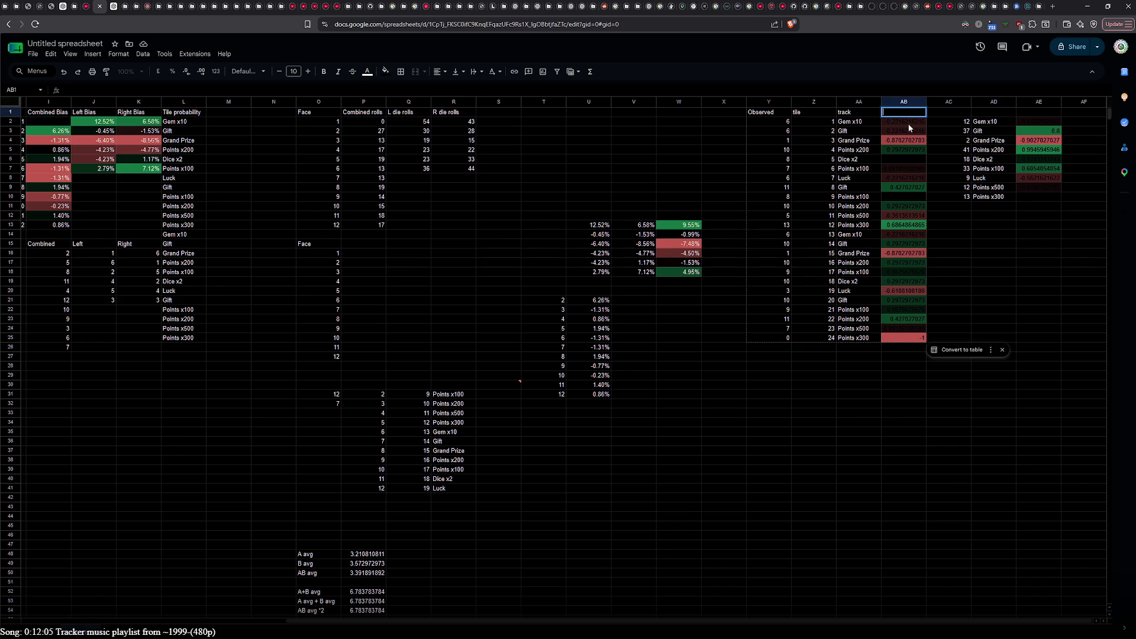
{"action": "double_click", "coordinate": [896, 121]}
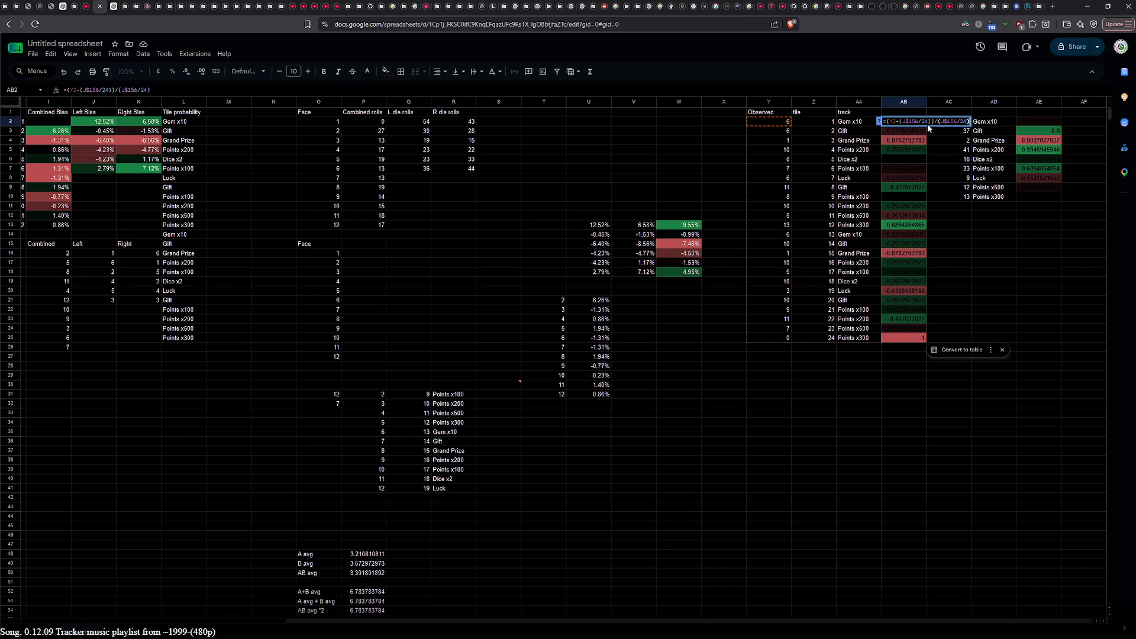
{"action": "left_click", "coordinate": [880, 459]}
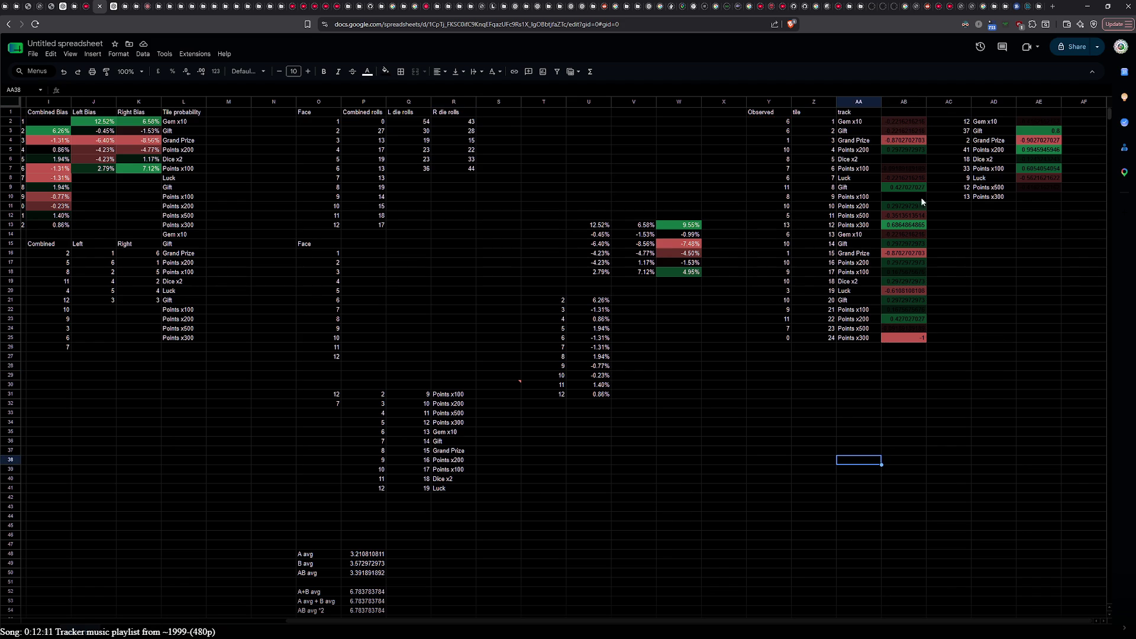
{"action": "left_click_drag", "start_coordinate": [899, 126], "coordinate": [910, 337]}
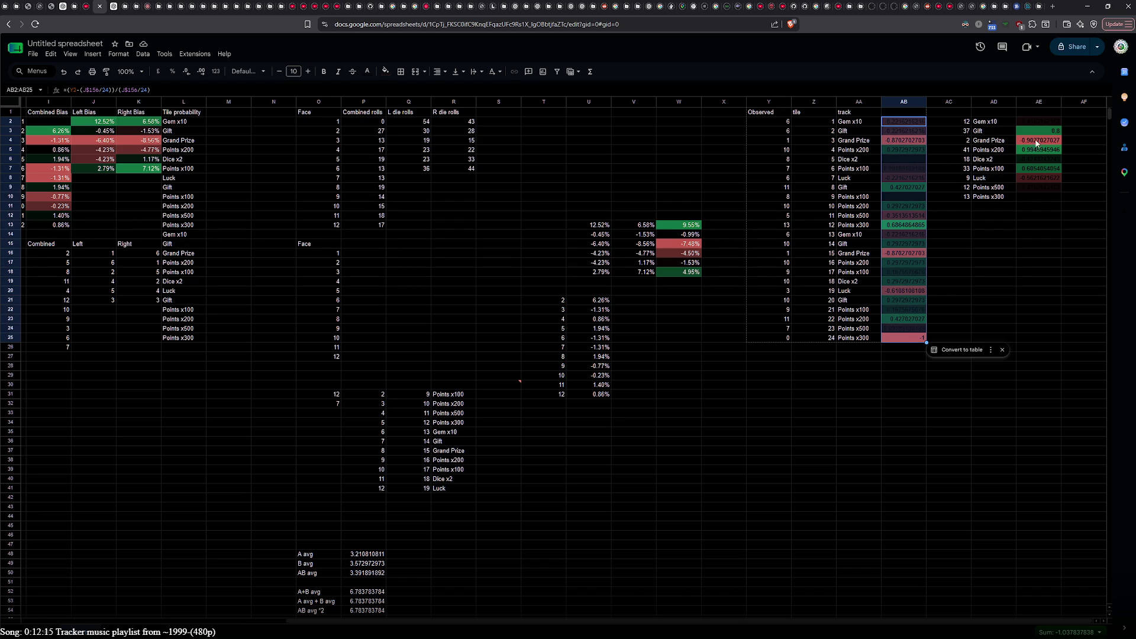
{"action": "left_click", "coordinate": [119, 54]}
{"action": "mouse_move", "coordinate": [151, 125]}
{"action": "mouse_move", "coordinate": [139, 90]}
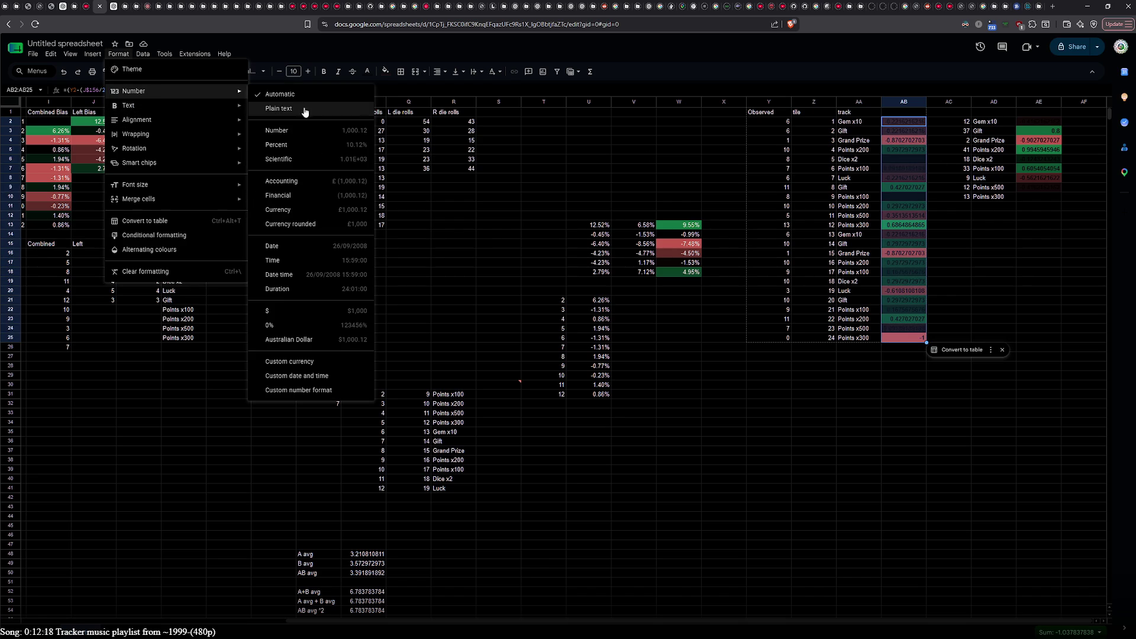
{"action": "left_click", "coordinate": [305, 144]}
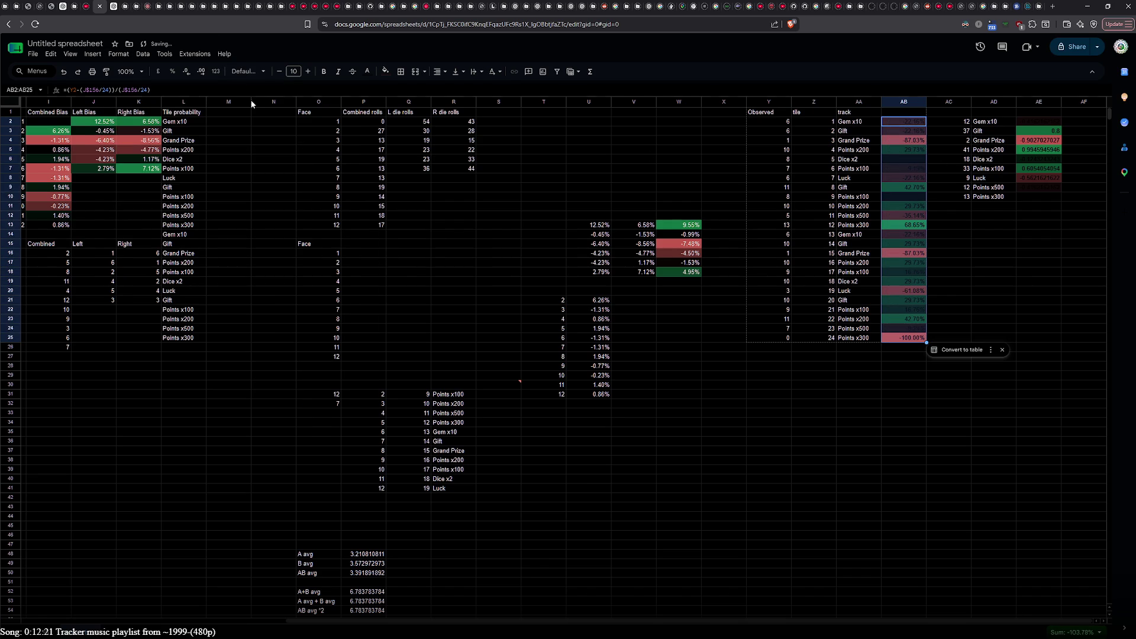
Step: Give the AB2:AB25 bias values a light text colour
{"action": "left_click", "coordinate": [143, 54]}
{"action": "mouse_move", "coordinate": [121, 57]}
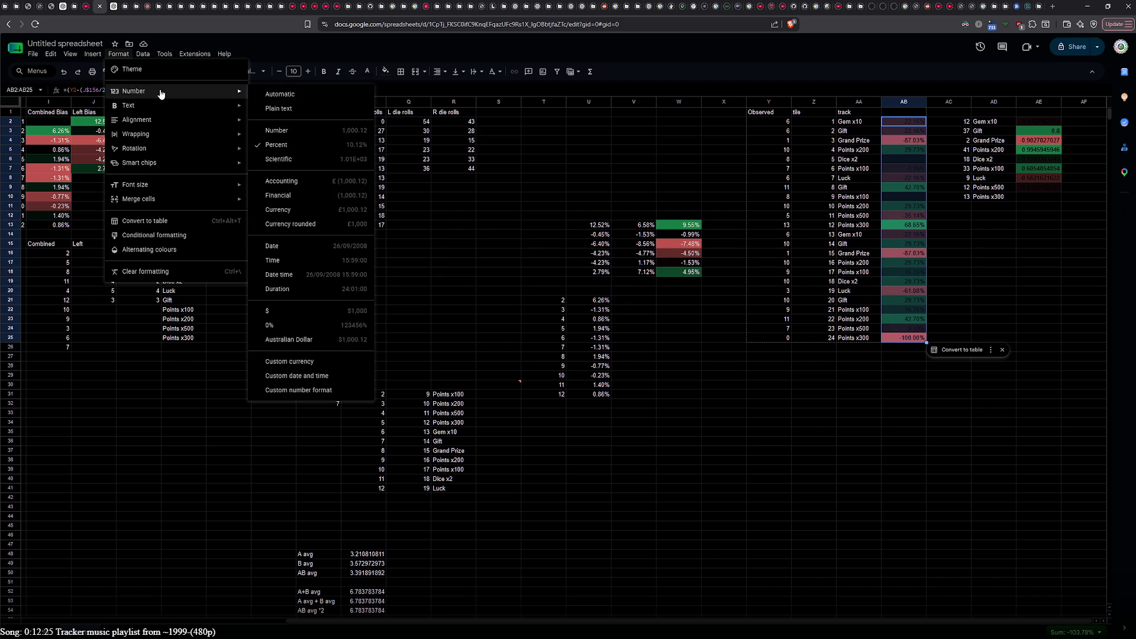
{"action": "mouse_move", "coordinate": [194, 54]}
{"action": "left_click", "coordinate": [356, 44]}
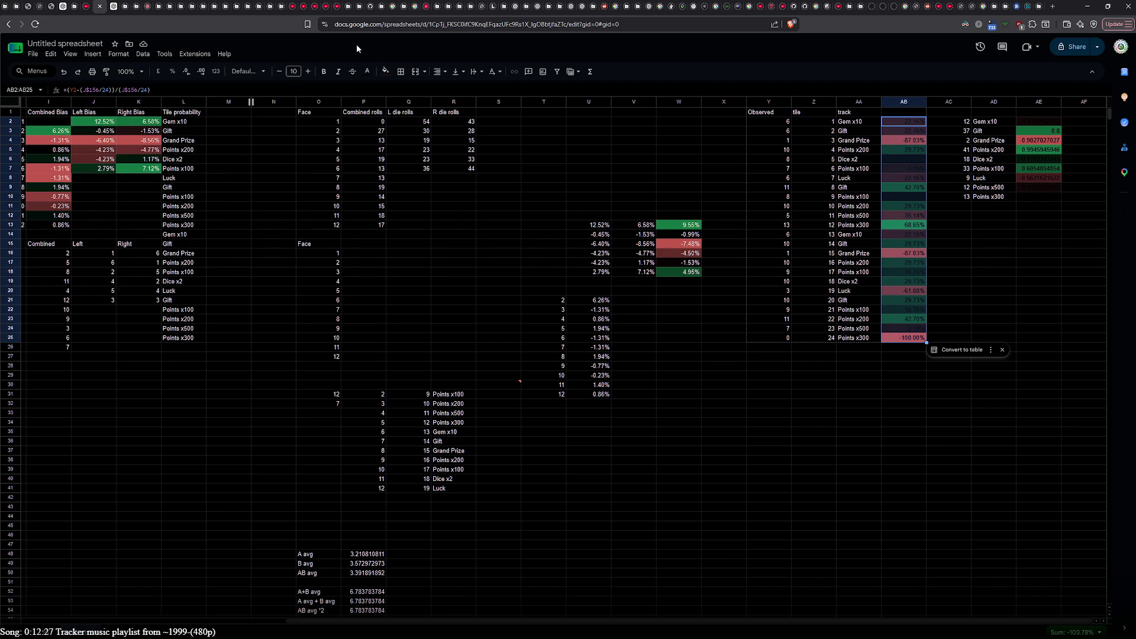
{"action": "left_click", "coordinate": [382, 74]}
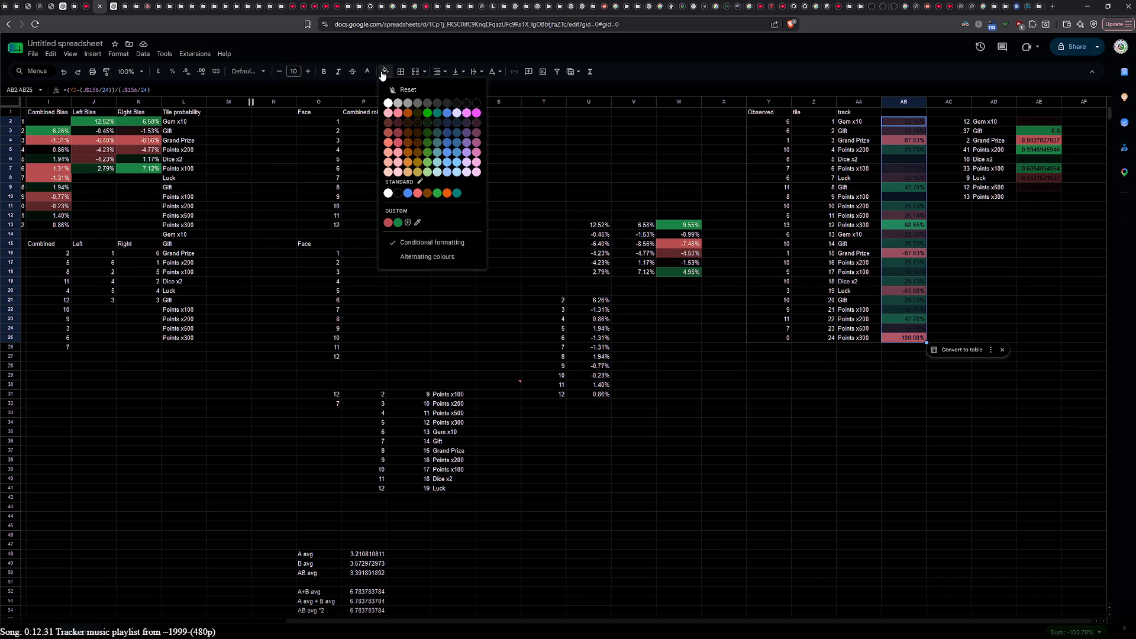
{"action": "left_click", "coordinate": [367, 72]}
{"action": "left_click", "coordinate": [369, 103]}
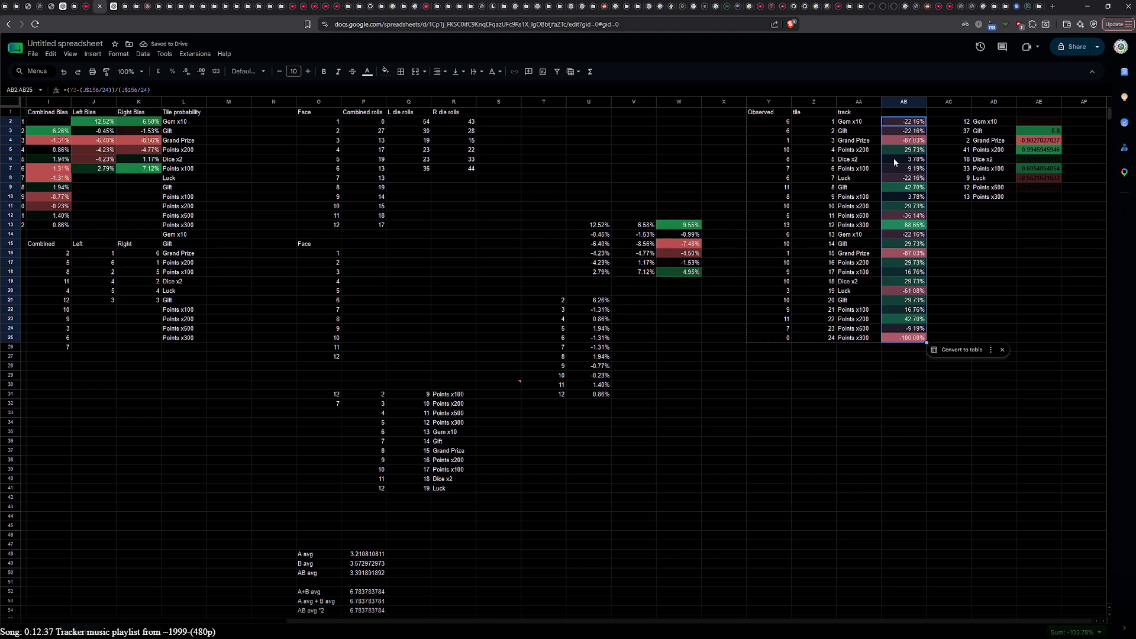
{"action": "left_click", "coordinate": [1024, 124]}
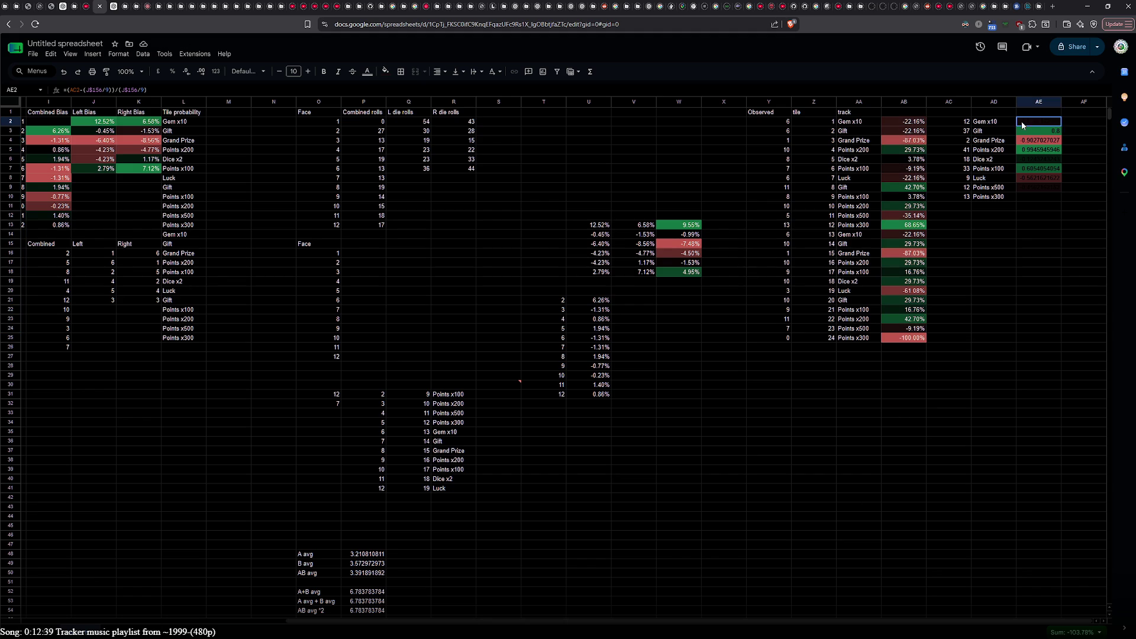
Step: Give AE2:AE10 light text and Percent format, showing values like -41.62% and 80.08%
{"action": "left_click", "coordinate": [1033, 199], "text": "shift"}
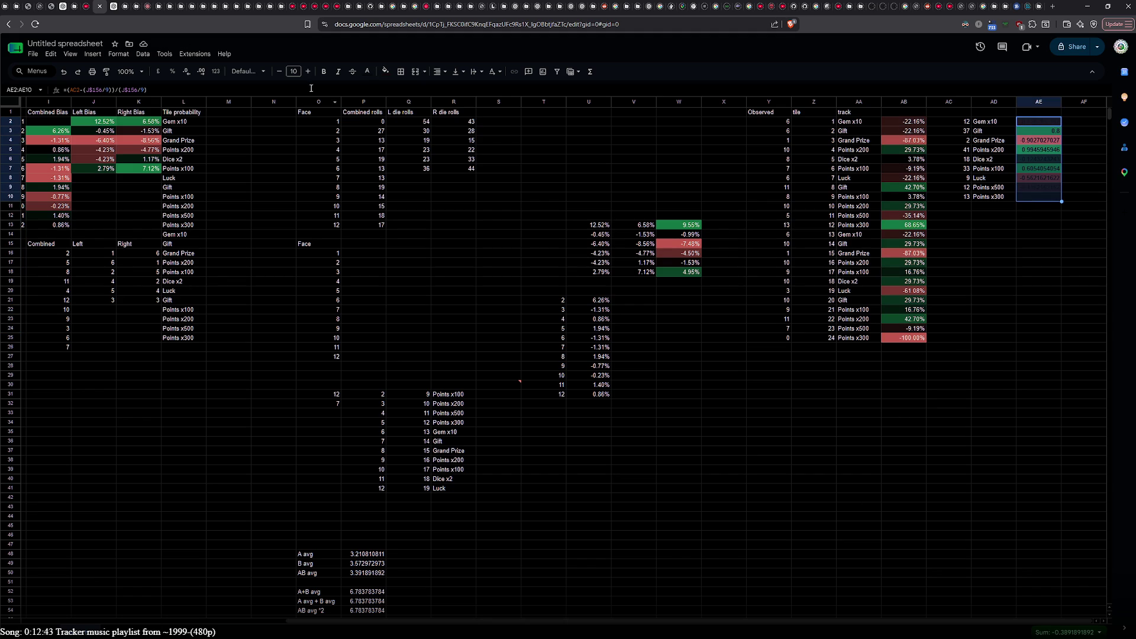
{"action": "left_click", "coordinate": [367, 72]}
{"action": "left_click", "coordinate": [371, 105]}
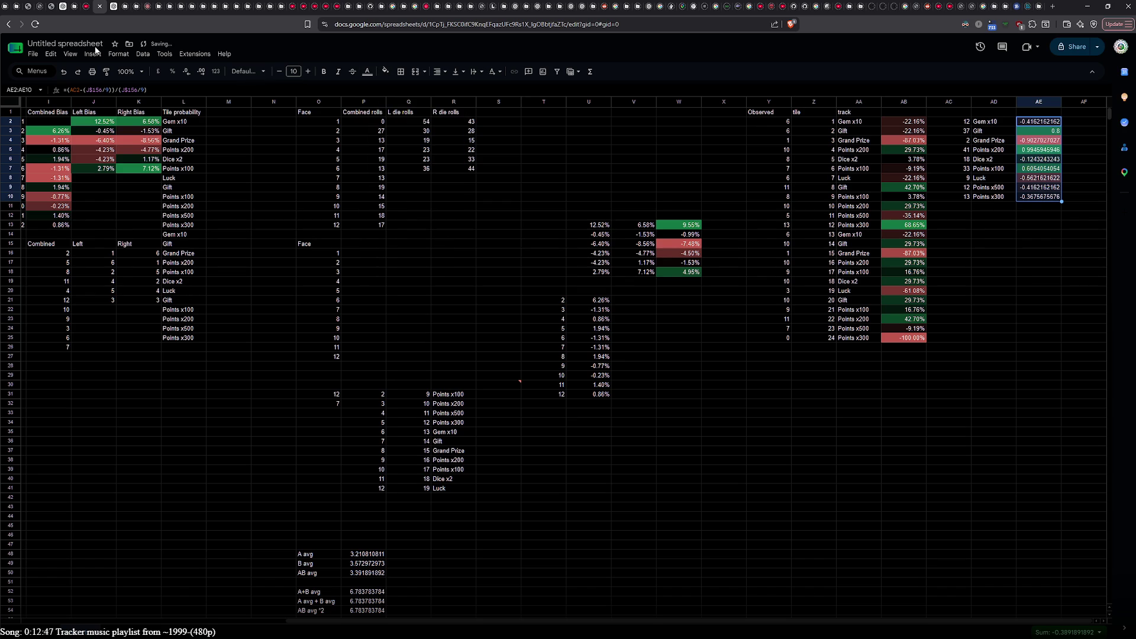
{"action": "left_click", "coordinate": [118, 54]}
{"action": "mouse_move", "coordinate": [158, 92]}
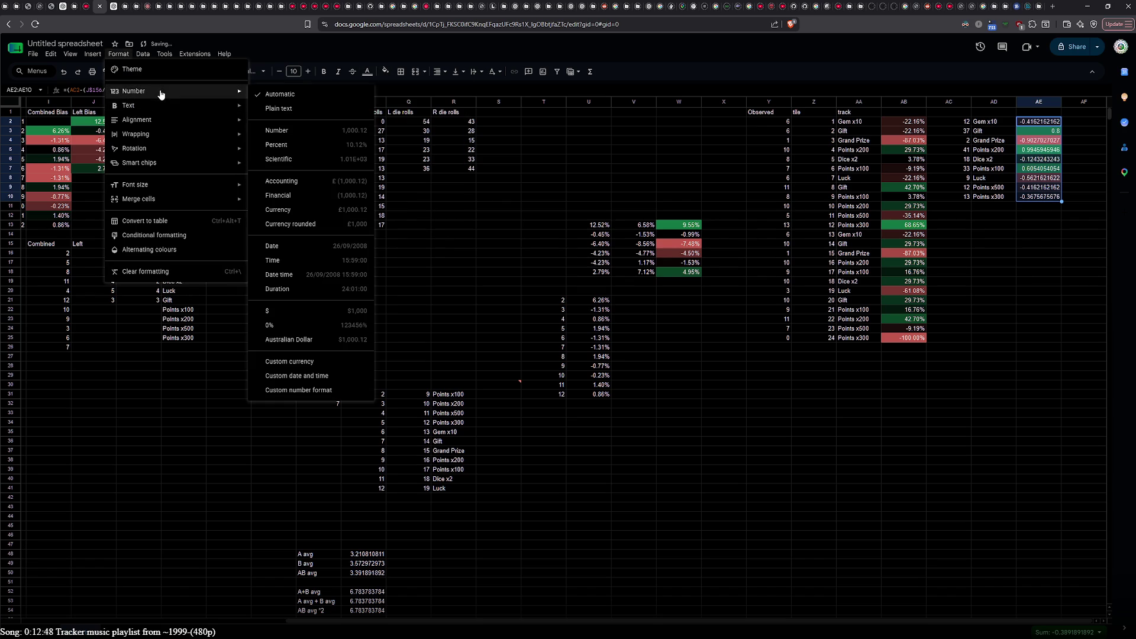
{"action": "left_click", "coordinate": [311, 145]}
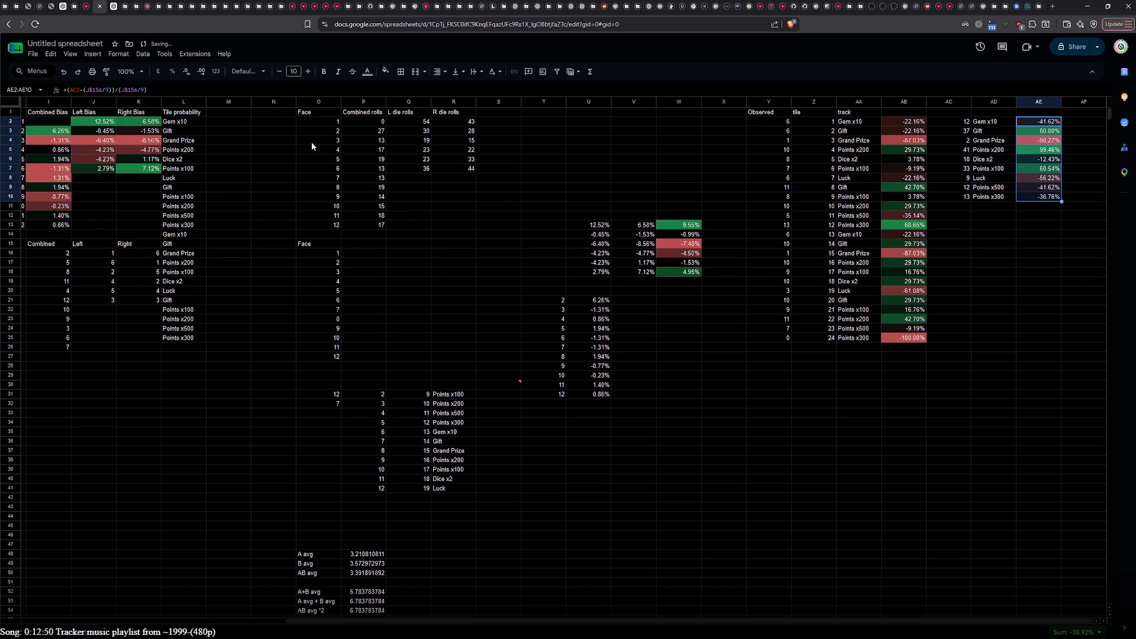
{"action": "left_click", "coordinate": [991, 244]}
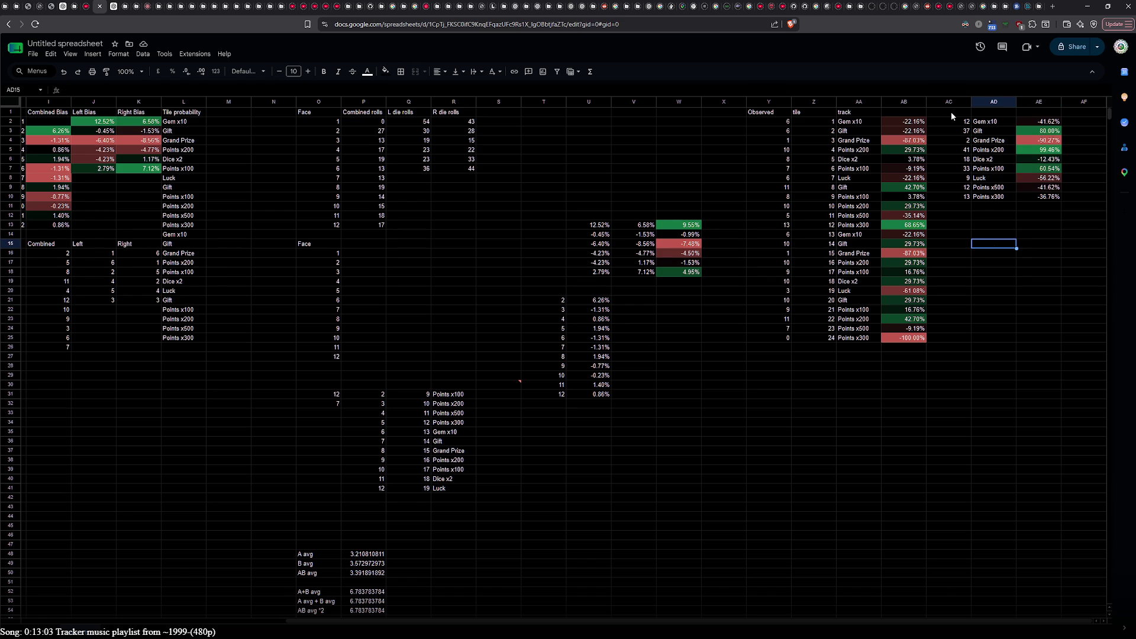
Step: Rename the Observed header in Y1 to 'Landed on'
{"action": "double_click", "coordinate": [771, 112]}
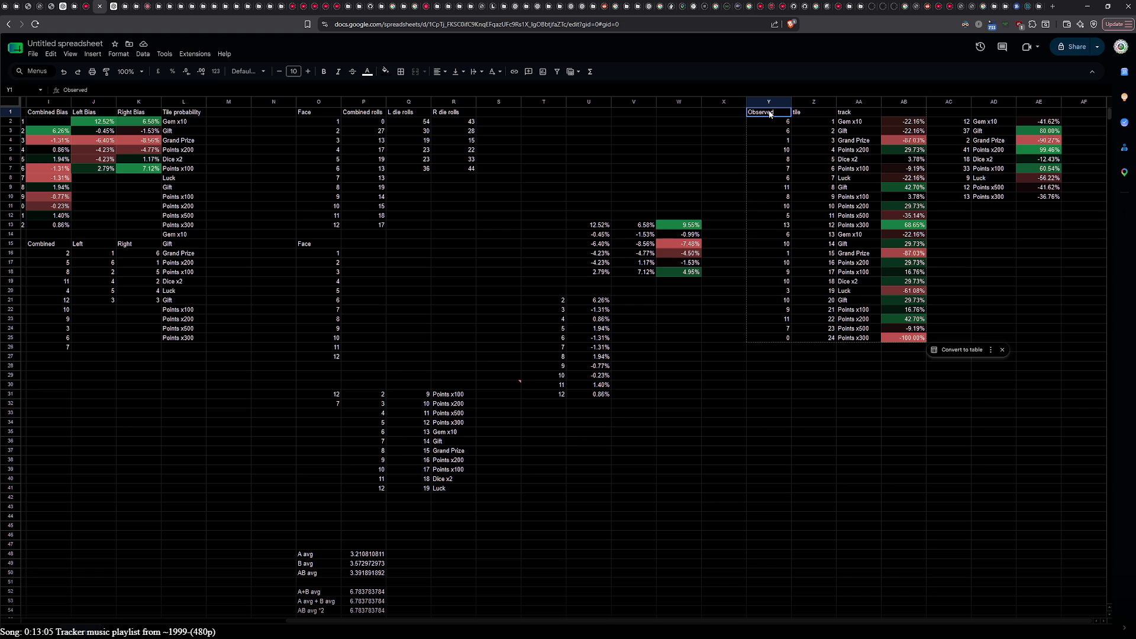
{"action": "double_click", "coordinate": [772, 112]}
{"action": "type", "text": "Landed o"}
{"action": "left_click", "coordinate": [695, 112]}
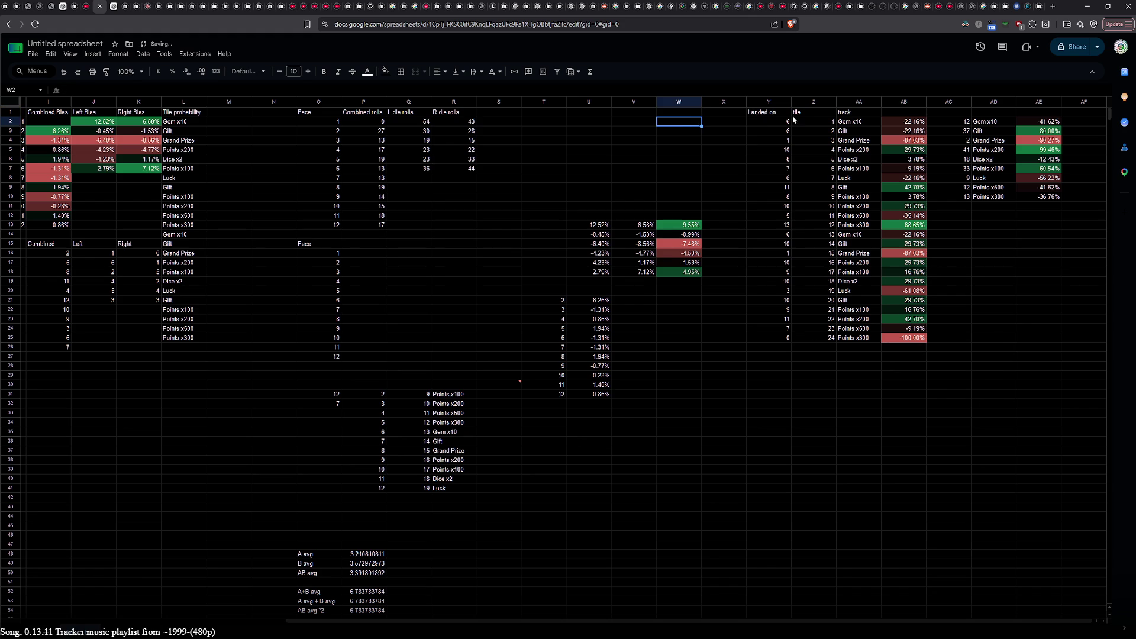
Step: Copy the tile number column from Z into column X
{"action": "left_click", "coordinate": [811, 113]}
{"action": "left_click", "coordinate": [809, 102]}
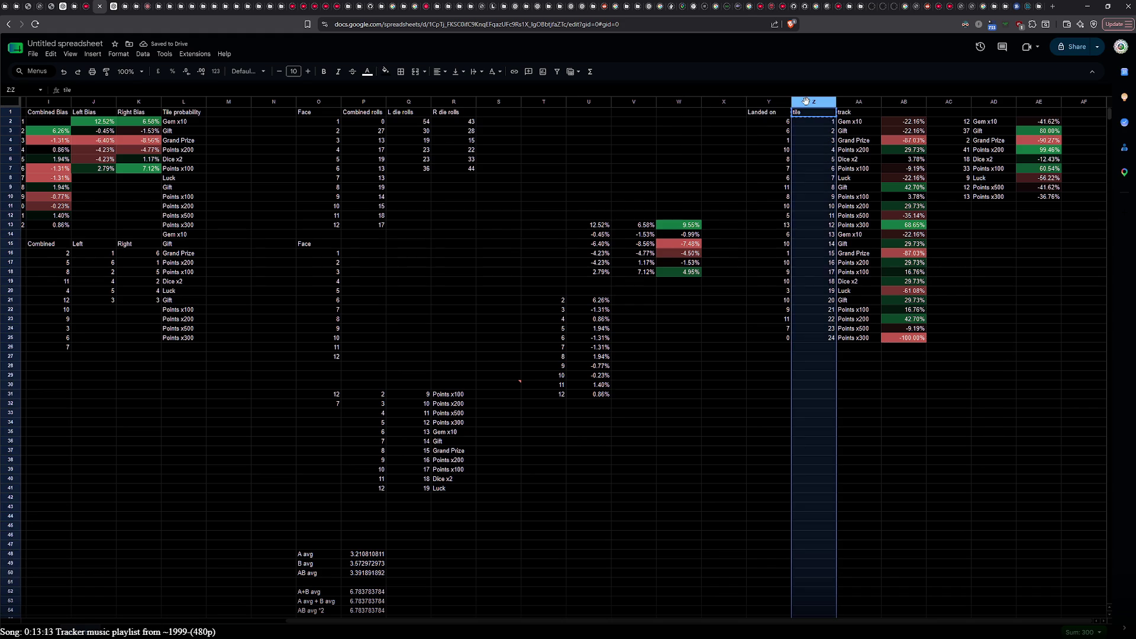
{"action": "scroll", "coordinate": [886, 376], "scroll_direction": "down", "scroll_amount": 10}
{"action": "scroll", "coordinate": [886, 377], "scroll_direction": "up", "scroll_amount": 10}
{"action": "key", "text": "ctrl+c"}
{"action": "left_click", "coordinate": [723, 102]}
{"action": "scroll", "coordinate": [732, 329], "scroll_direction": "down", "scroll_amount": 20}
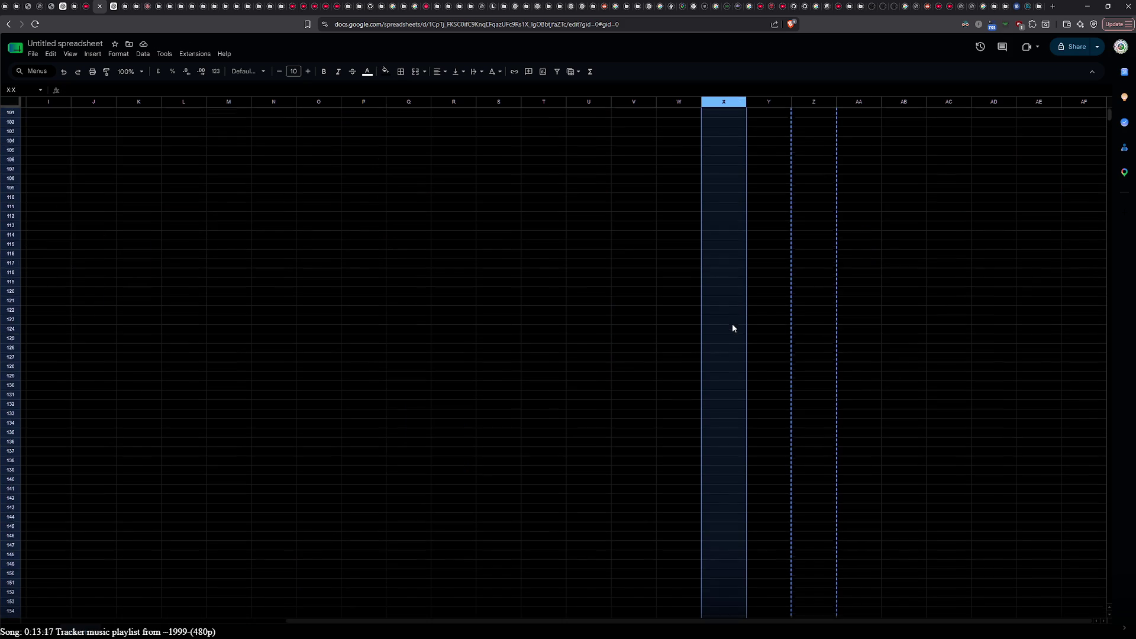
{"action": "scroll", "coordinate": [732, 334], "scroll_direction": "up", "scroll_amount": 20}
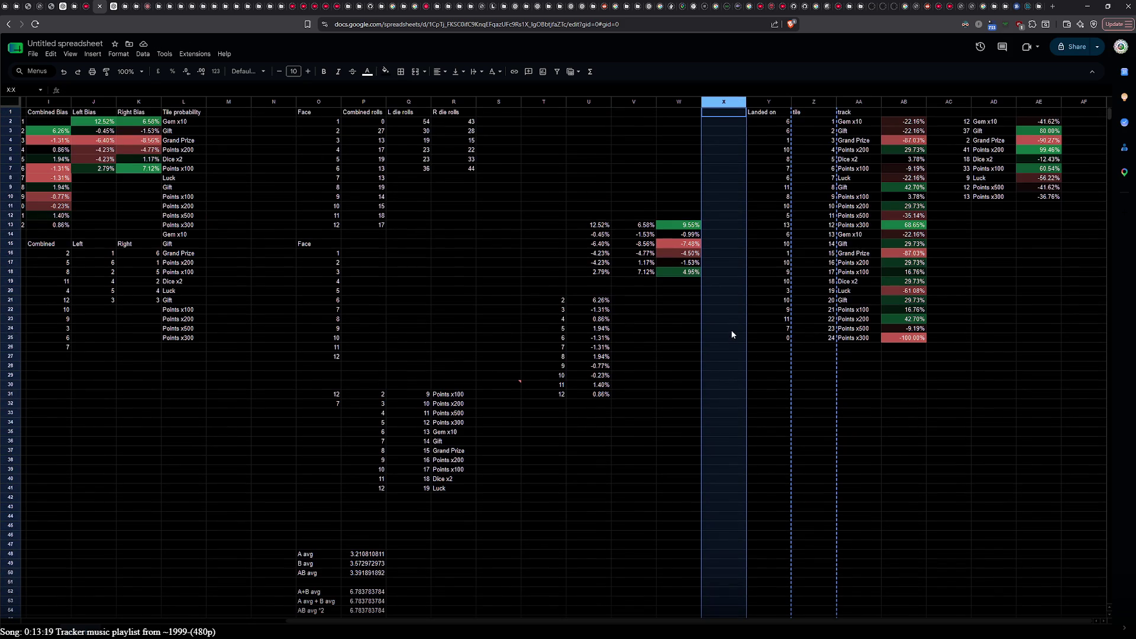
{"action": "key", "text": "ctrl+v"}
Step: Shift the Landed on and tile columns one column right and start the Tile id header
{"action": "left_click", "coordinate": [769, 102]}
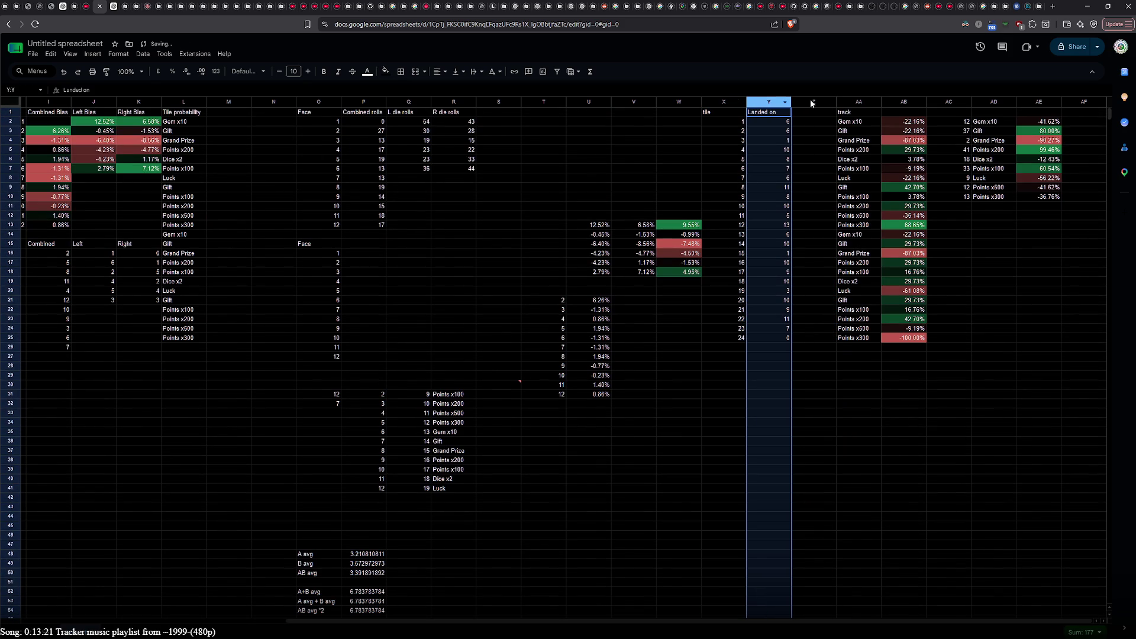
{"action": "left_click_drag", "start_coordinate": [814, 99], "coordinate": [762, 104]}
{"action": "left_click", "coordinate": [723, 102]}
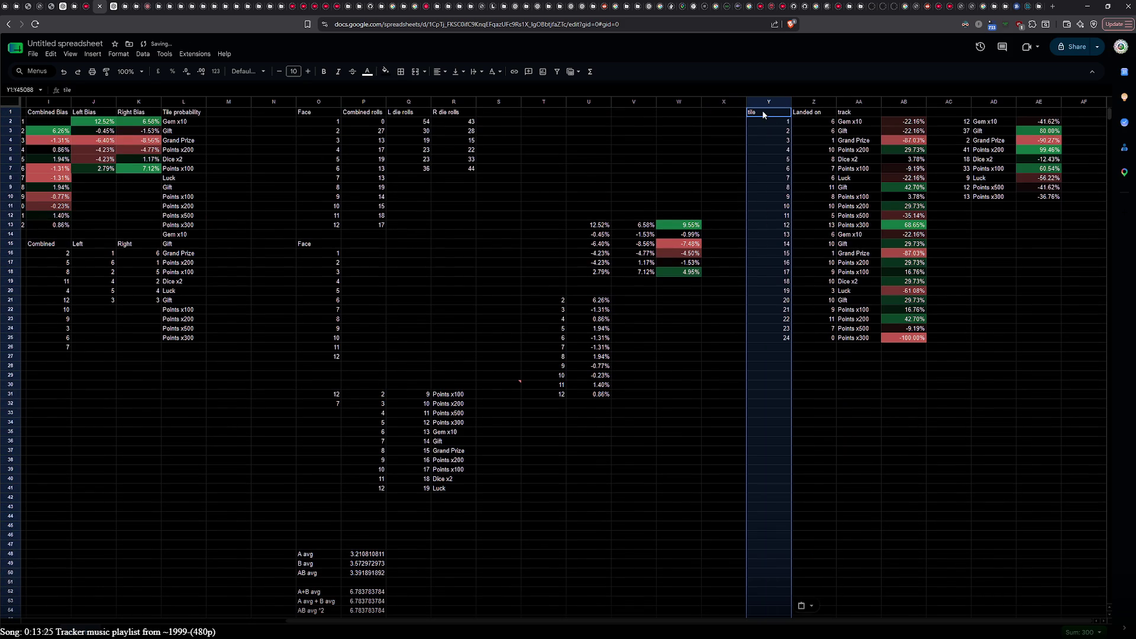
{"action": "left_click", "coordinate": [763, 112]}
{"action": "type", "text": "T"}
{"action": "type", "text": "le"}
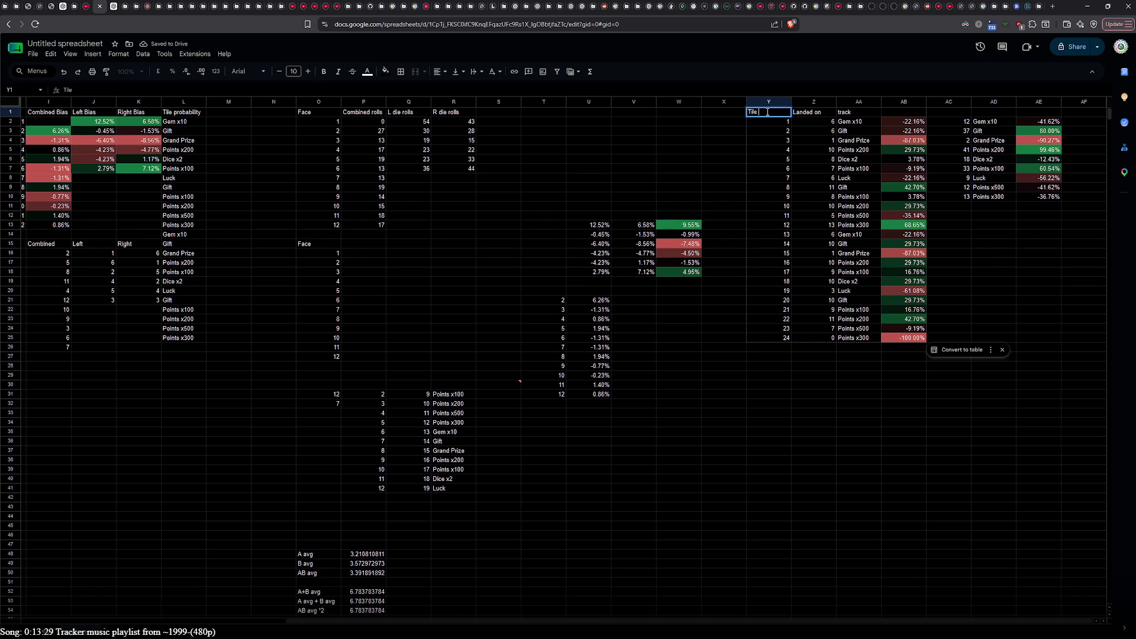
{"action": "type", "text": "in"}
{"action": "type", "text": "d"}
Step: Confirm Tile id and head the next tracker columns 'Name' and 'Bias'
{"action": "left_click", "coordinate": [878, 425]}
{"action": "left_click", "coordinate": [857, 115]}
{"action": "double_click", "coordinate": [872, 114]}
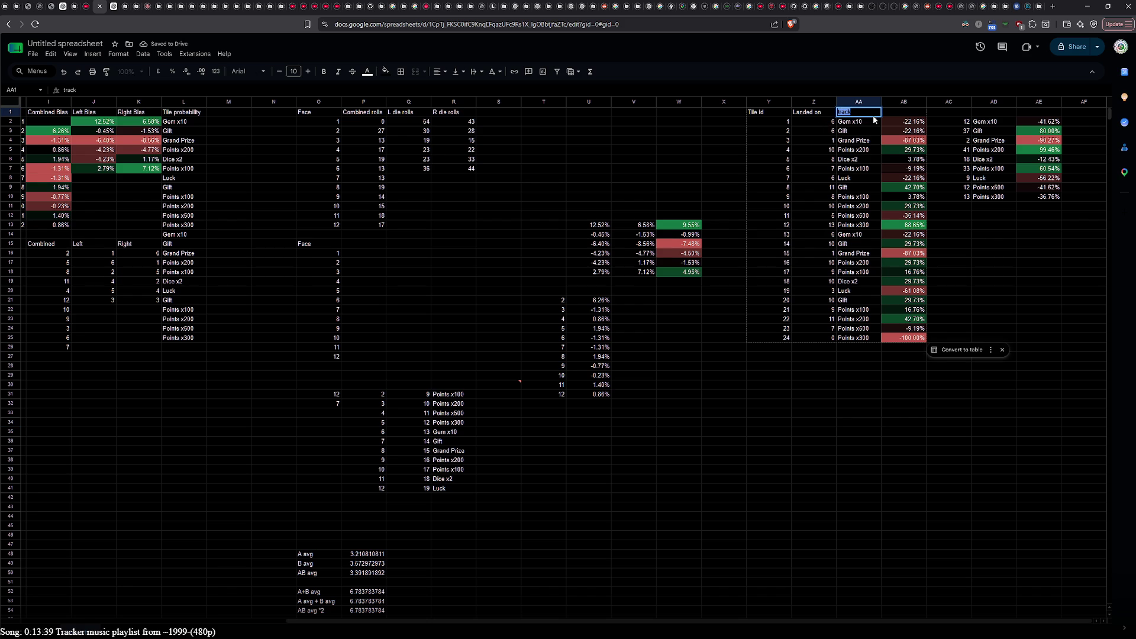
{"action": "type", "text": "Name"}
{"action": "left_click", "coordinate": [899, 112]}
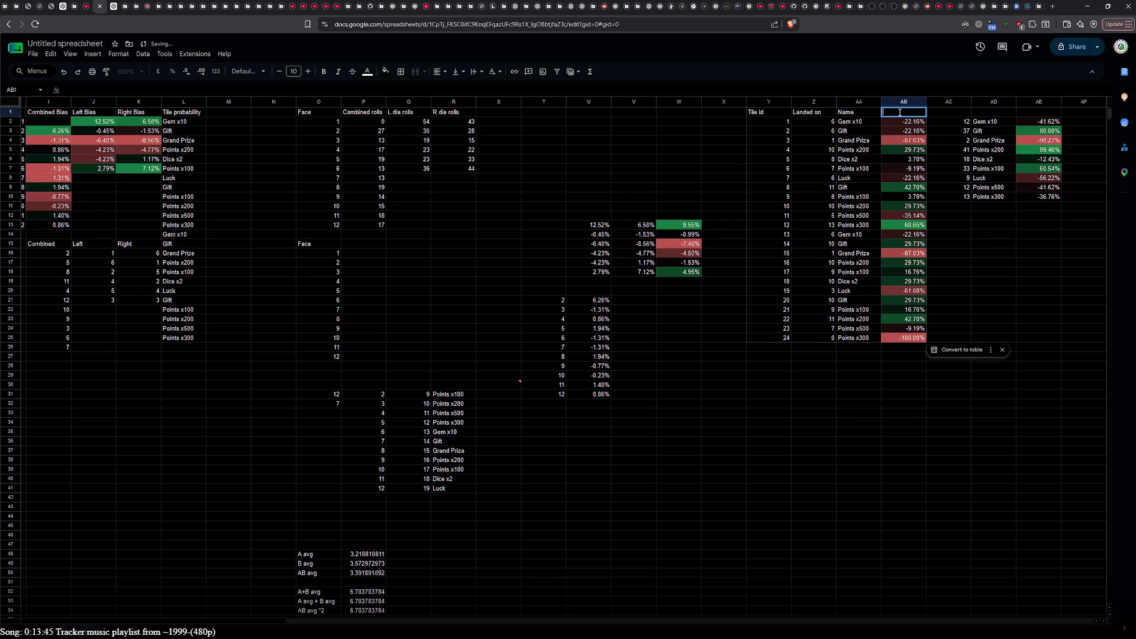
{"action": "type", "text": "Bias"}
{"action": "left_click", "coordinate": [943, 114]}
Step: Copy the 'Landed on' header into AC1 above the summary table
{"action": "left_click", "coordinate": [812, 113]}
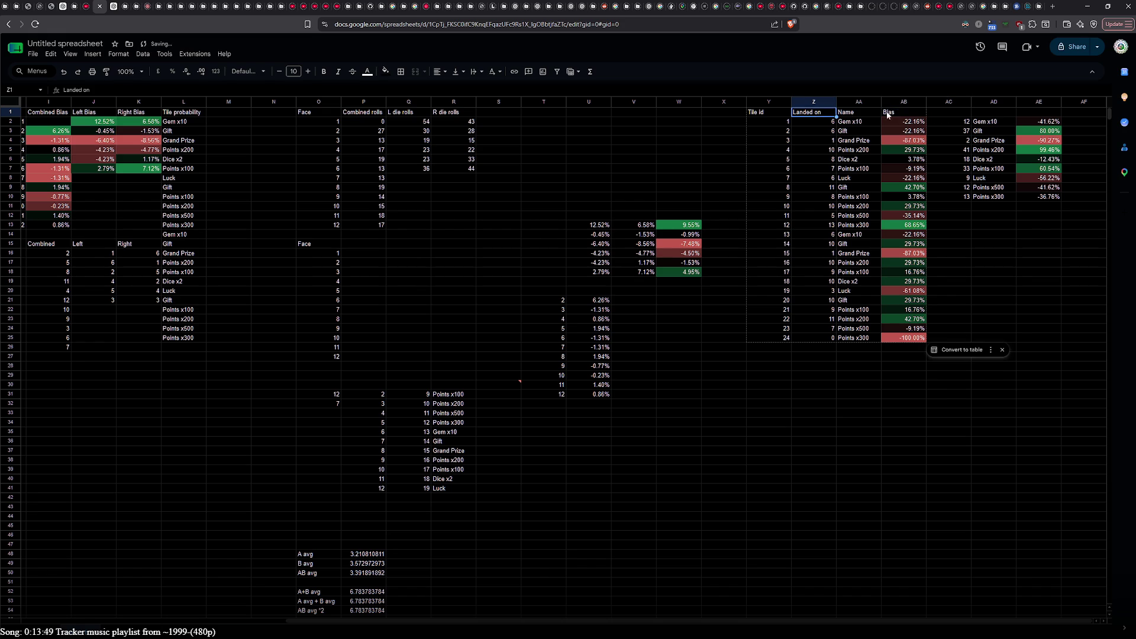
{"action": "double_click", "coordinate": [816, 113]}
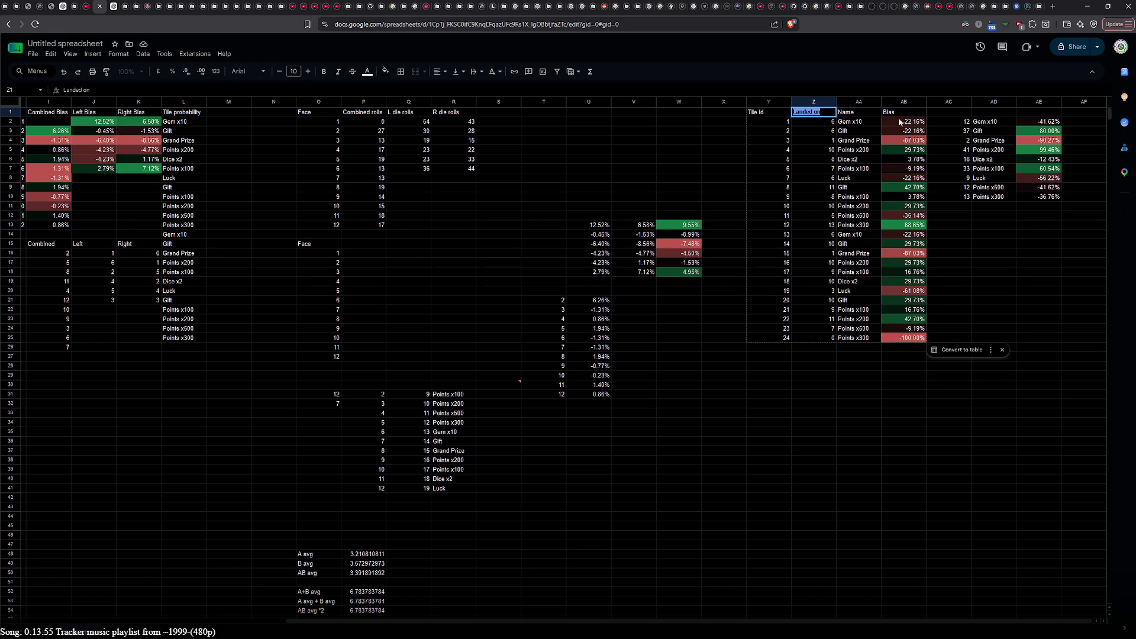
{"action": "left_click", "coordinate": [941, 114]}
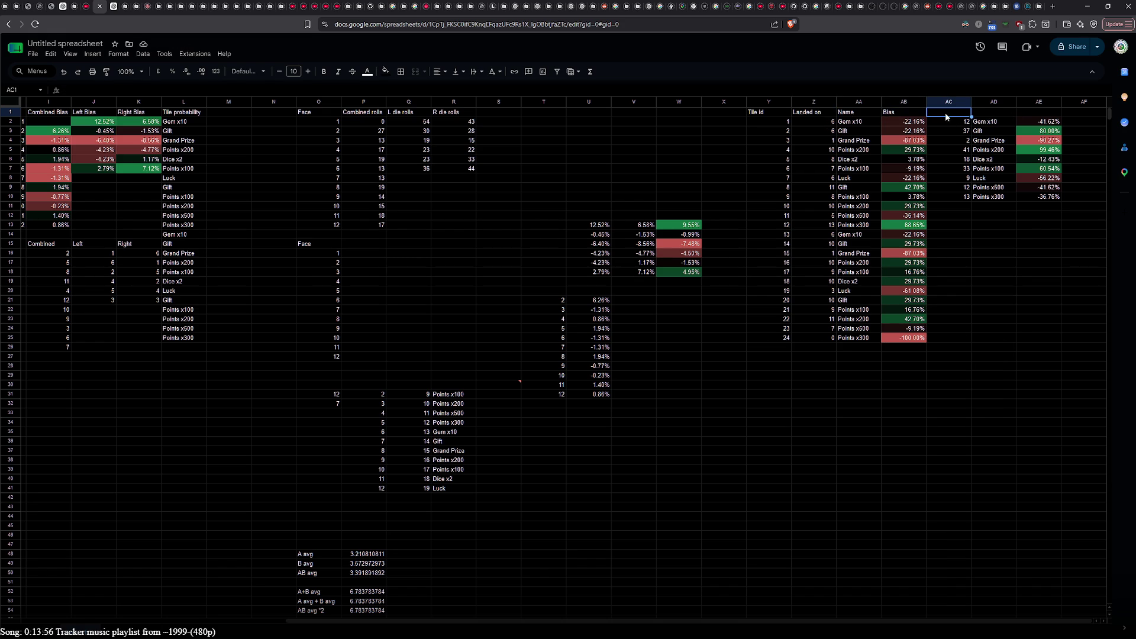
{"action": "key", "text": "ctrl+v"}
{"action": "left_click", "coordinate": [989, 113]}
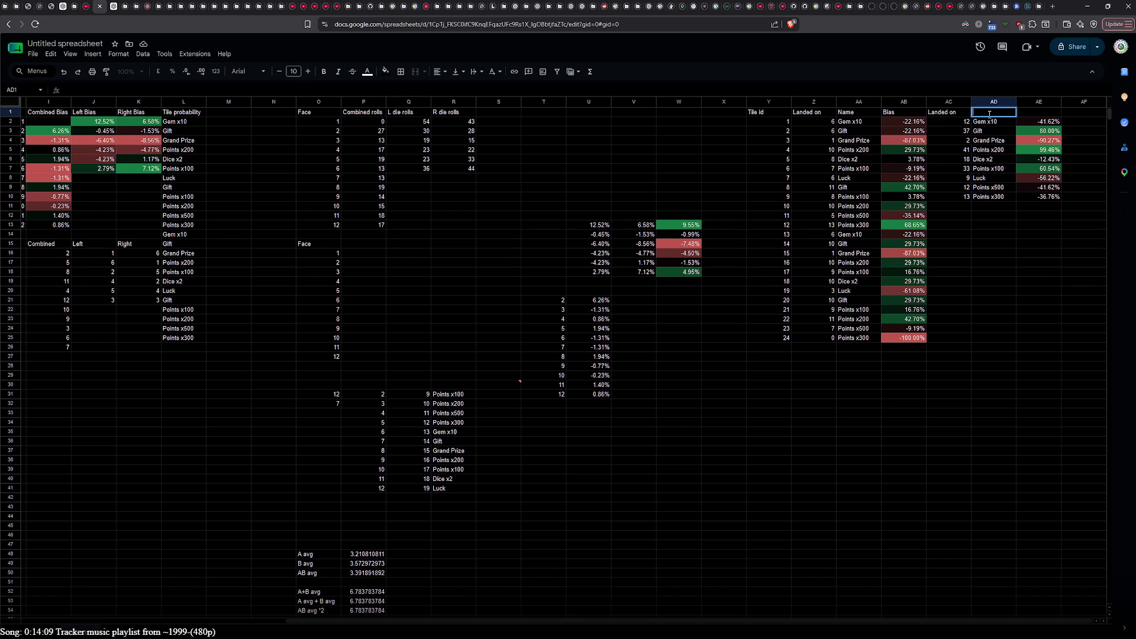
Step: Type 'Unique name' in AD1, accidentally triggering a web search for 'Unique'
{"action": "key", "text": "BackSpace"}
{"action": "type", "text": "ni"}
{"action": "key", "text": "BackSpace"}
{"action": "key", "text": "BackSpace"}
{"action": "key", "text": "BackSpace"}
{"action": "type", "text": "name"}
{"action": "key", "text": "Home"}
{"action": "type", "text": "Unique"}
{"action": "double_click", "coordinate": [982, 111]}
{"action": "mouse_move", "coordinate": [64, 16]}
{"action": "left_mouse_down"}
{"action": "mouse_move", "coordinate": [111, 9]}
{"action": "mouse_move", "coordinate": [94, 8]}
{"action": "mouse_move", "coordinate": [399, 29]}
{"action": "left_mouse_up"}
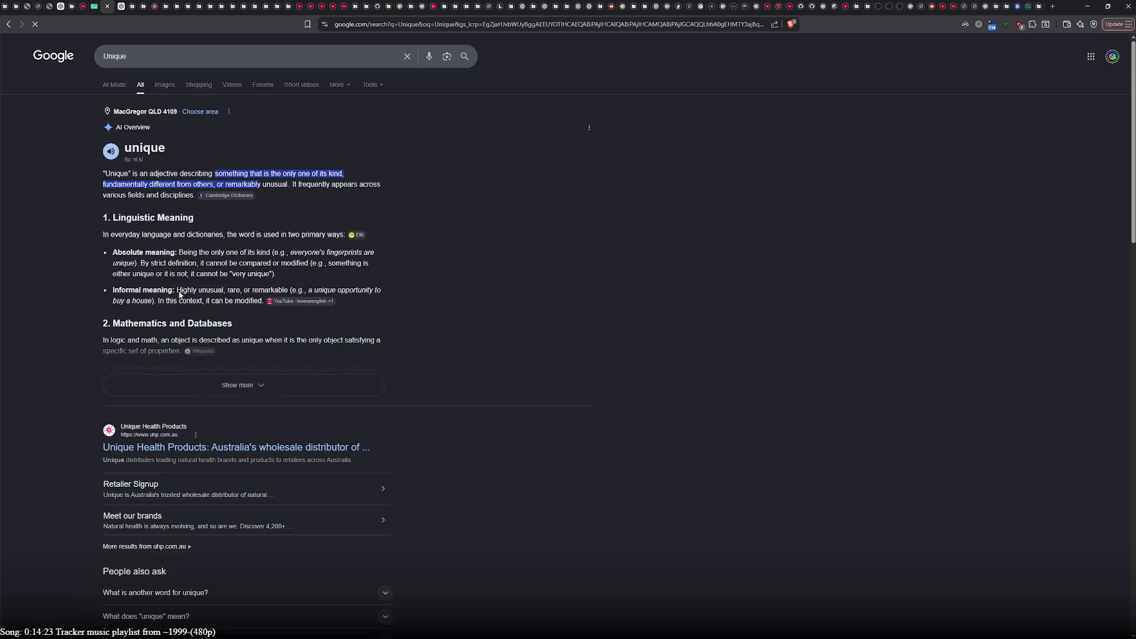
Step: Close the 'Unique' search tab and return to the sheet, committing the Unique name header
{"action": "left_click", "coordinate": [109, 7]}
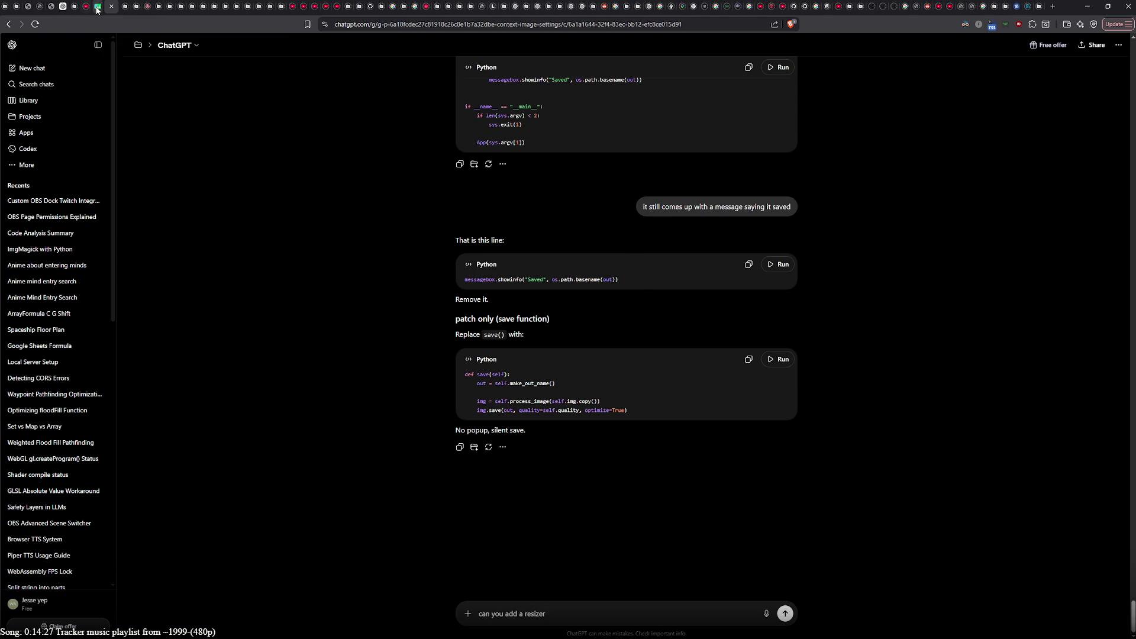
{"action": "key", "text": "ctrl+shift+Tab"}
{"action": "left_click", "coordinate": [1028, 115]}
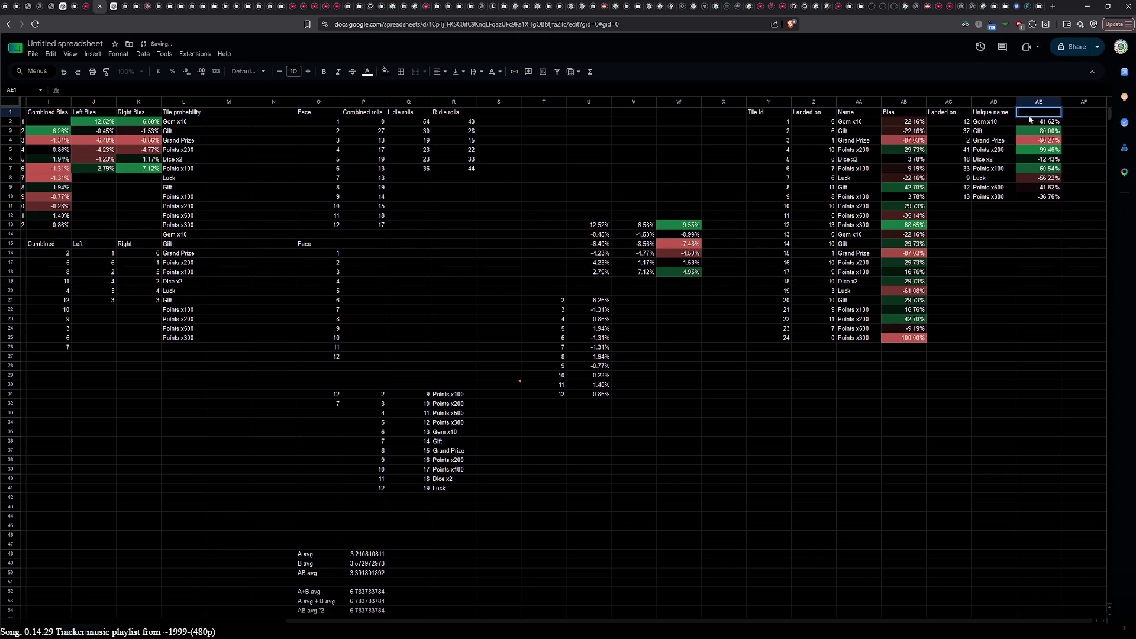
Step: Enter 'Bias' in AE1 above the summary percentages
{"action": "type", "text": "Bias"}
{"action": "left_click", "coordinate": [1041, 266]}
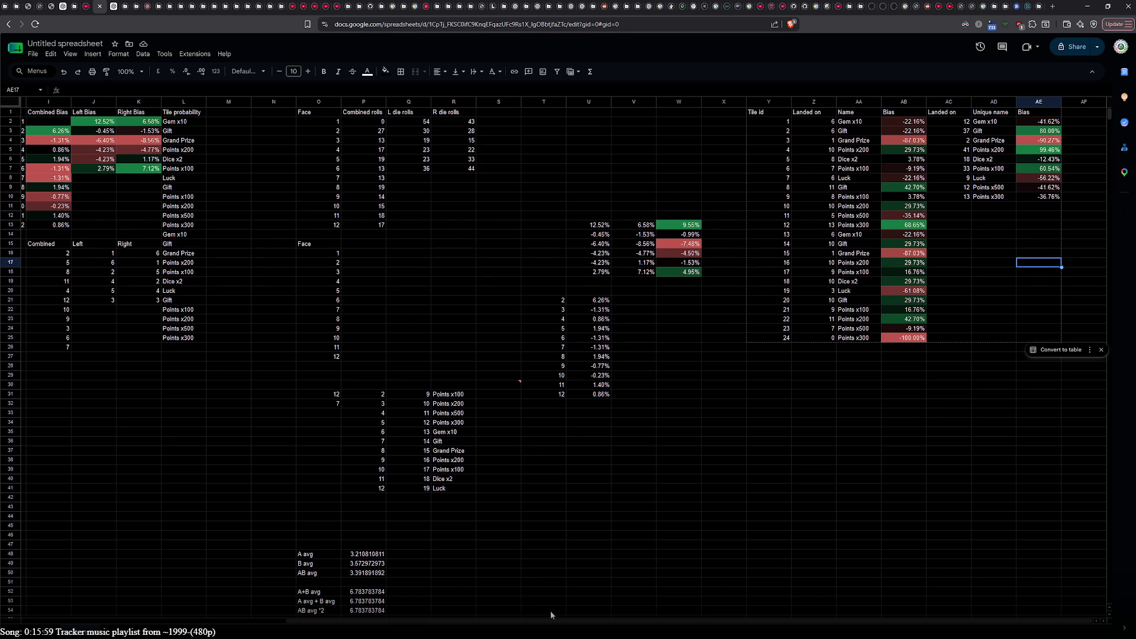
{"action": "left_click_drag", "start_coordinate": [555, 622], "coordinate": [299, 629]}
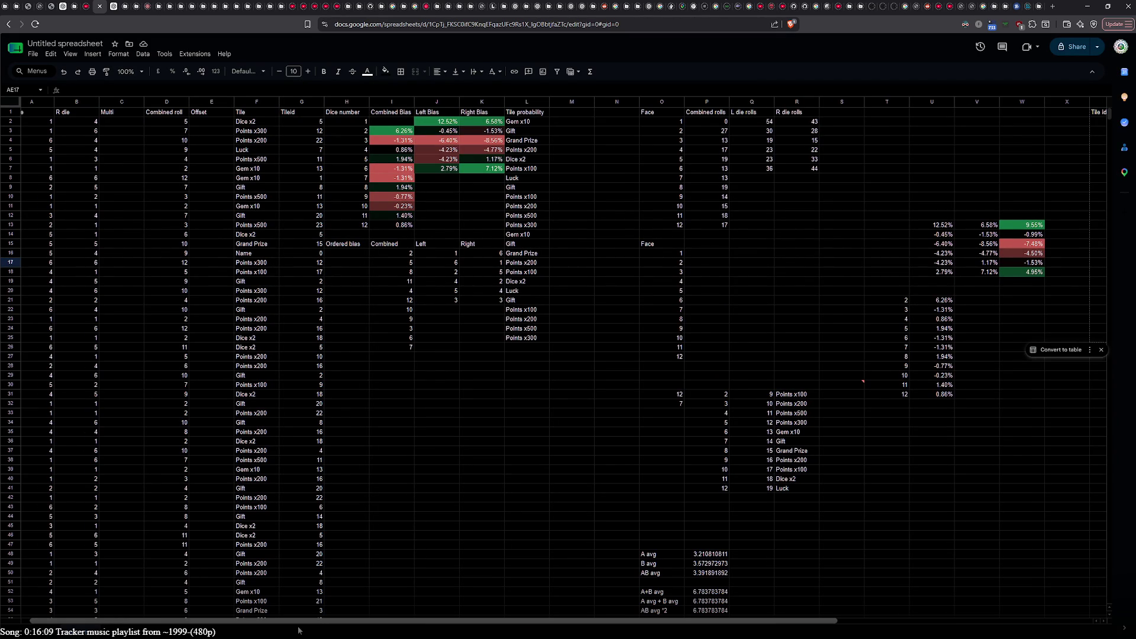
{"action": "mouse_move", "coordinate": [298, 627]}
{"action": "left_mouse_down"}
{"action": "mouse_move", "coordinate": [490, 613]}
{"action": "mouse_move", "coordinate": [402, 611]}
{"action": "left_mouse_up"}
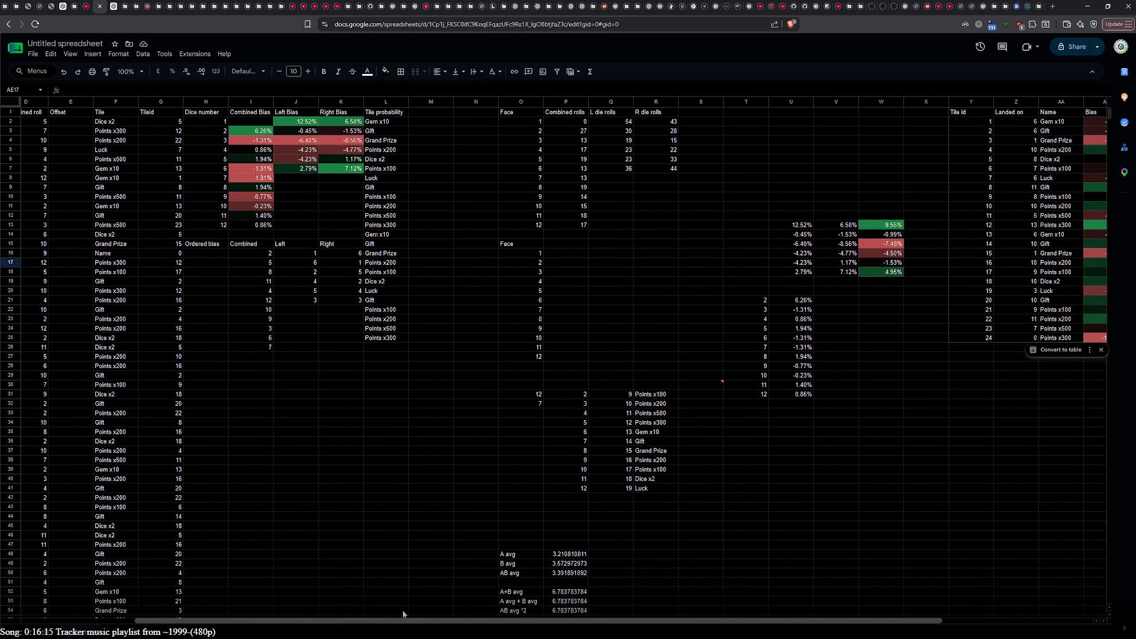
{"action": "left_click_drag", "start_coordinate": [403, 614], "coordinate": [464, 602]}
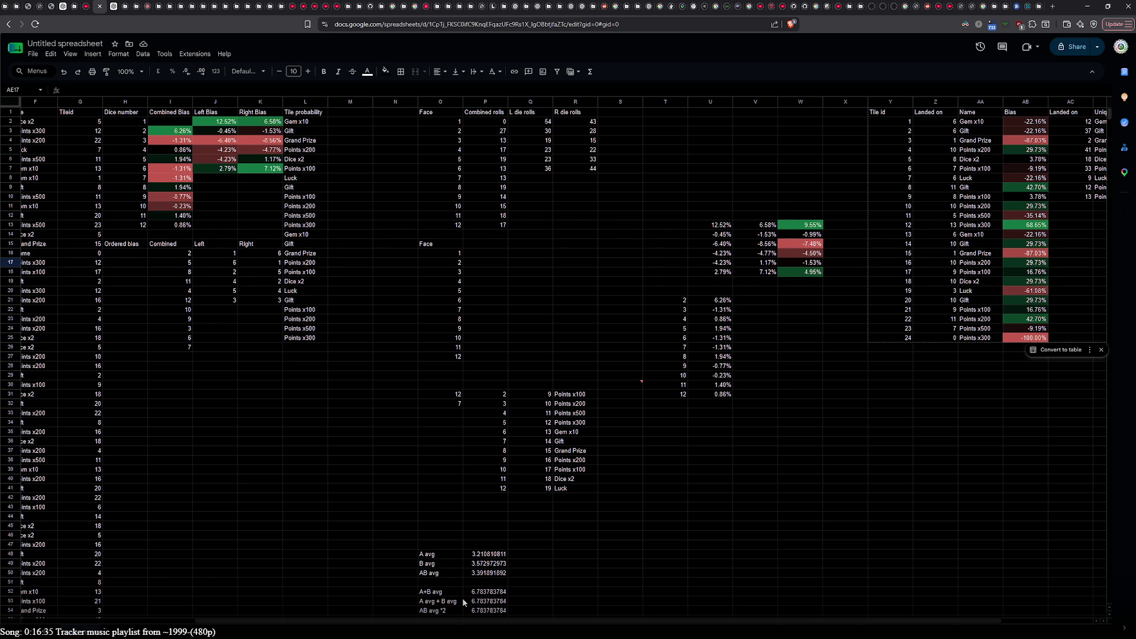
{"action": "left_click_drag", "start_coordinate": [656, 621], "coordinate": [749, 609]}
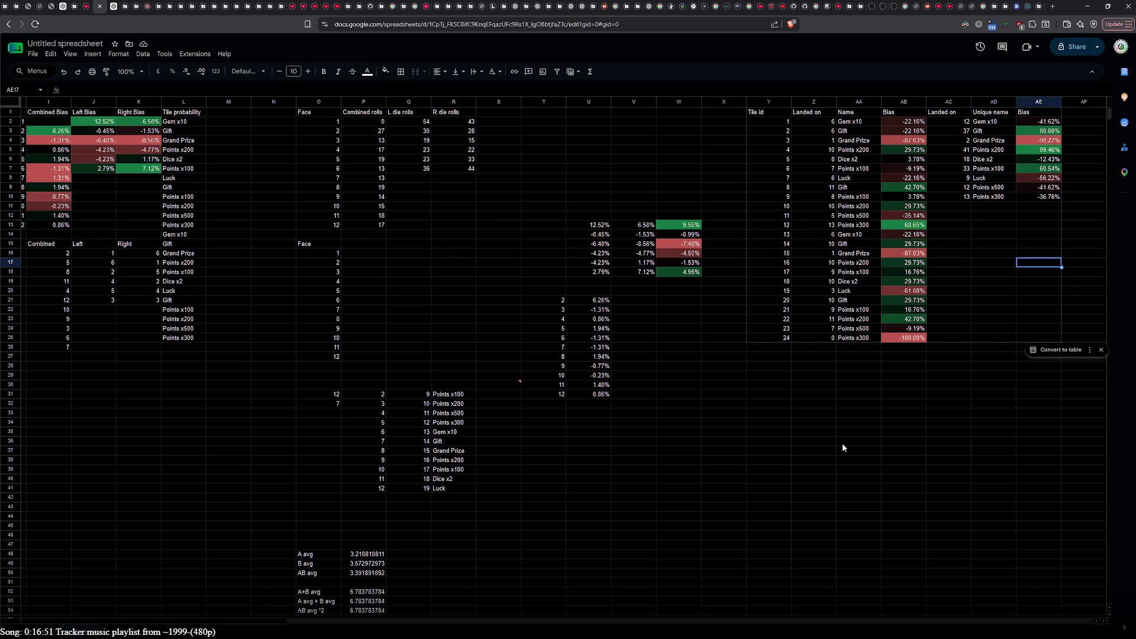
{"action": "left_click_drag", "start_coordinate": [709, 623], "coordinate": [542, 618]}
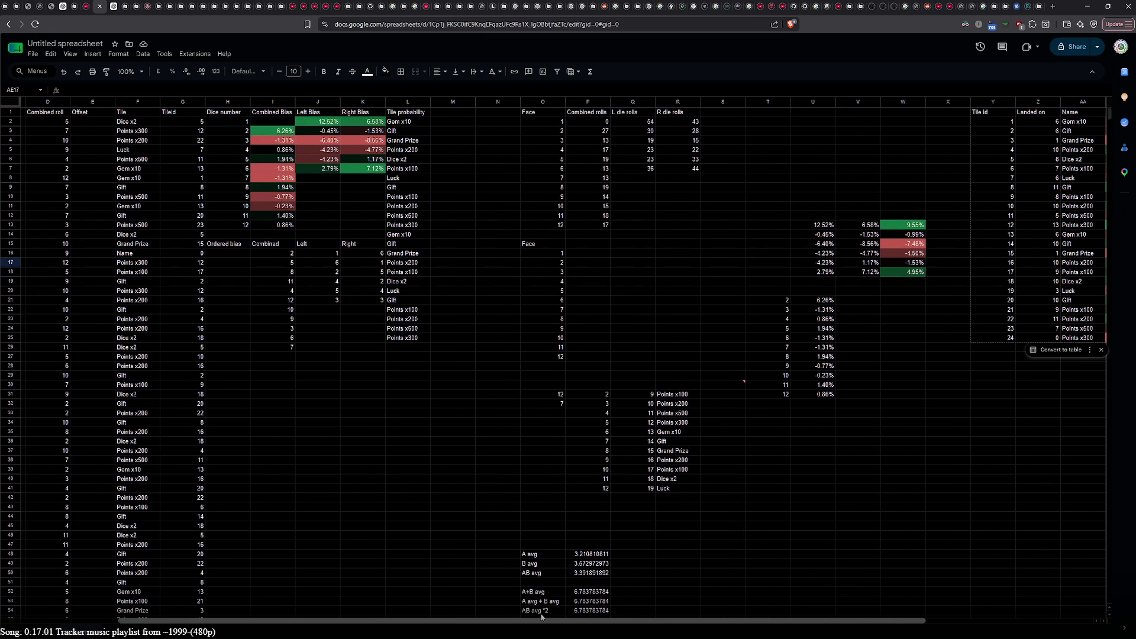
{"action": "left_click_drag", "start_coordinate": [541, 617], "coordinate": [630, 610]}
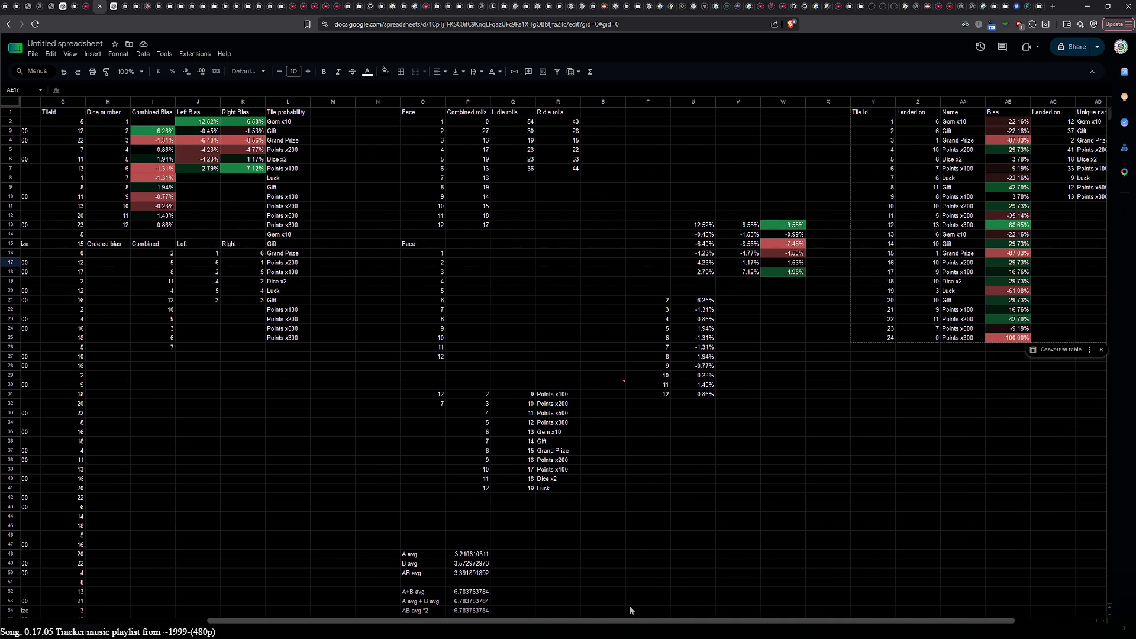
{"action": "left_click", "coordinate": [435, 262]}
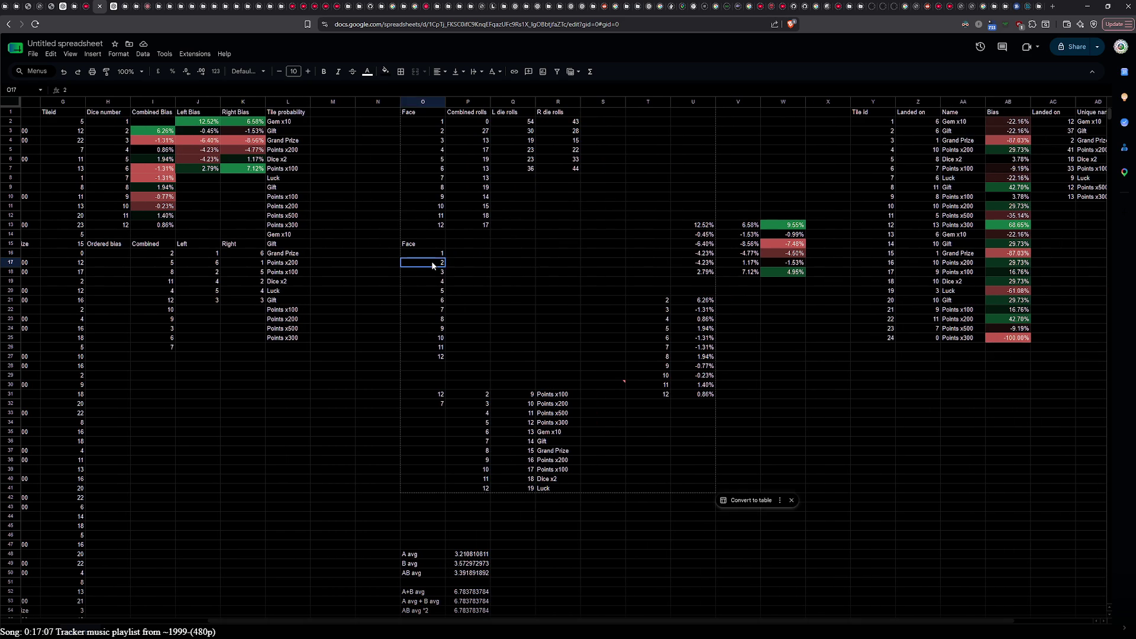
{"action": "left_click", "coordinate": [417, 254]}
{"action": "key", "text": "Delete"}
Step: Restore the first face value in O16 and inspect the ARRAYFORMULA formulas in Q30 and R30
{"action": "key", "text": "ctrl+z"}
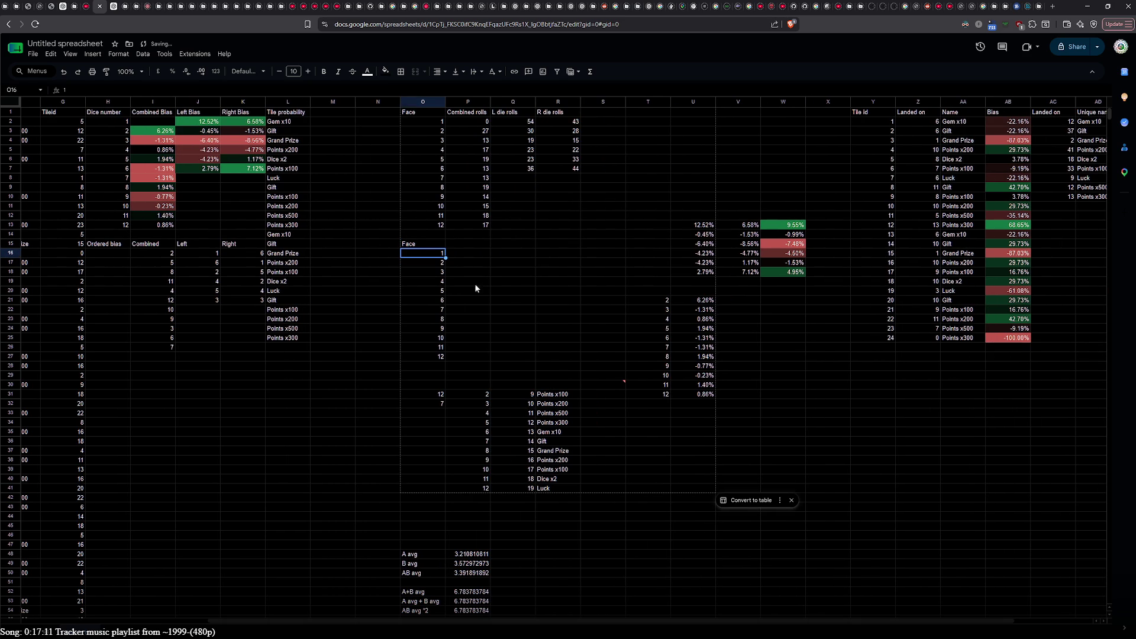
{"action": "left_click", "coordinate": [540, 396]}
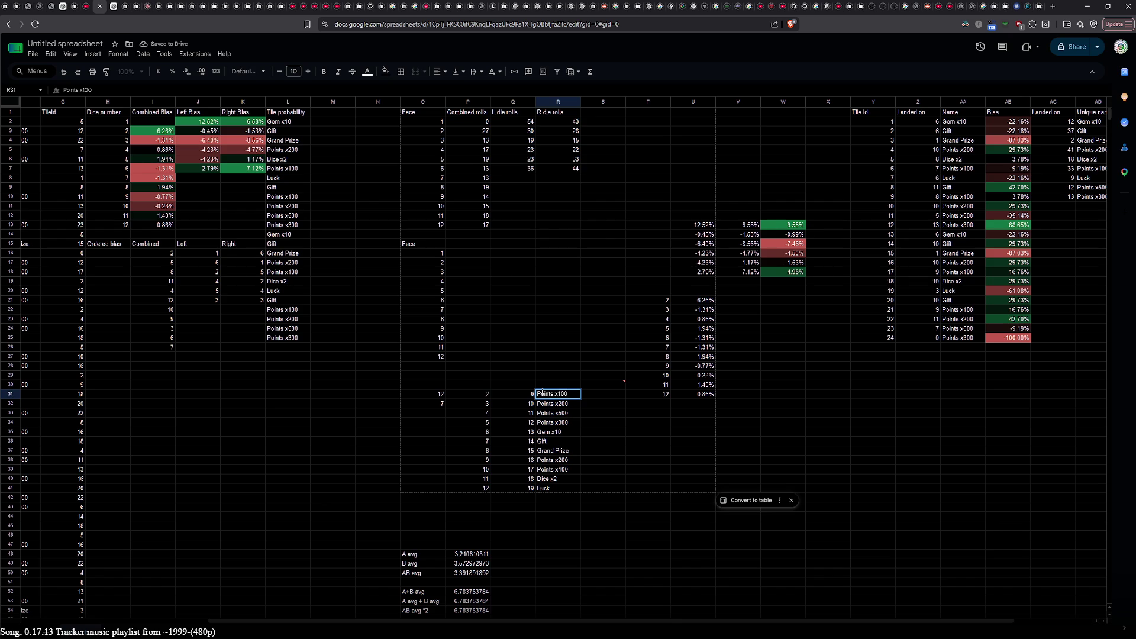
{"action": "left_click", "coordinate": [522, 396]}
{"action": "double_click", "coordinate": [520, 385]}
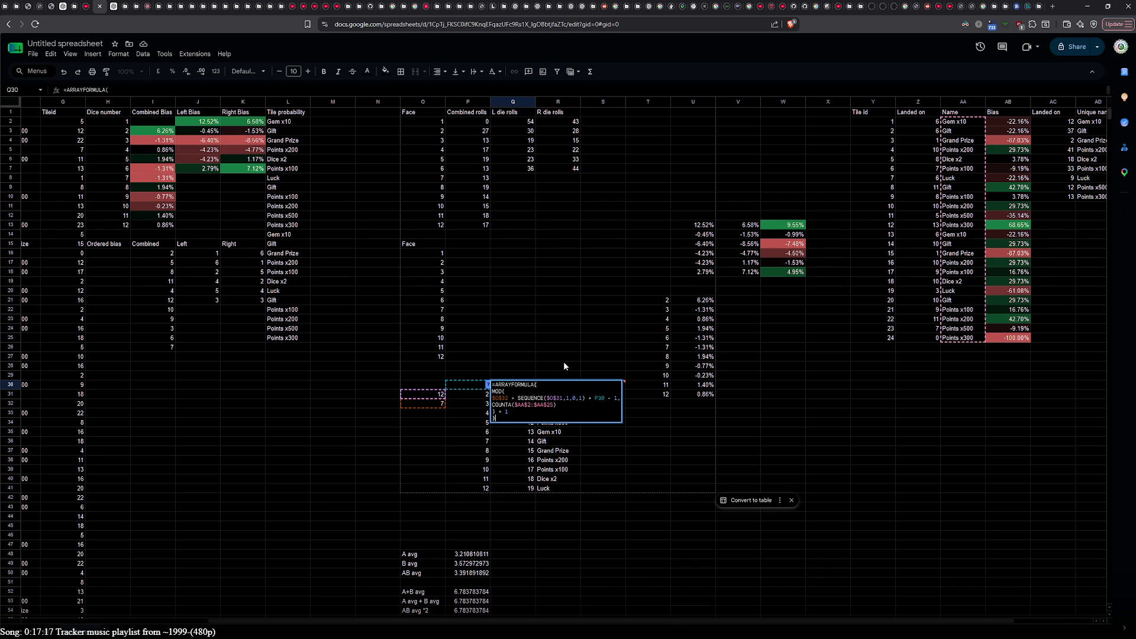
{"action": "left_click", "coordinate": [545, 386]}
{"action": "double_click", "coordinate": [544, 388]}
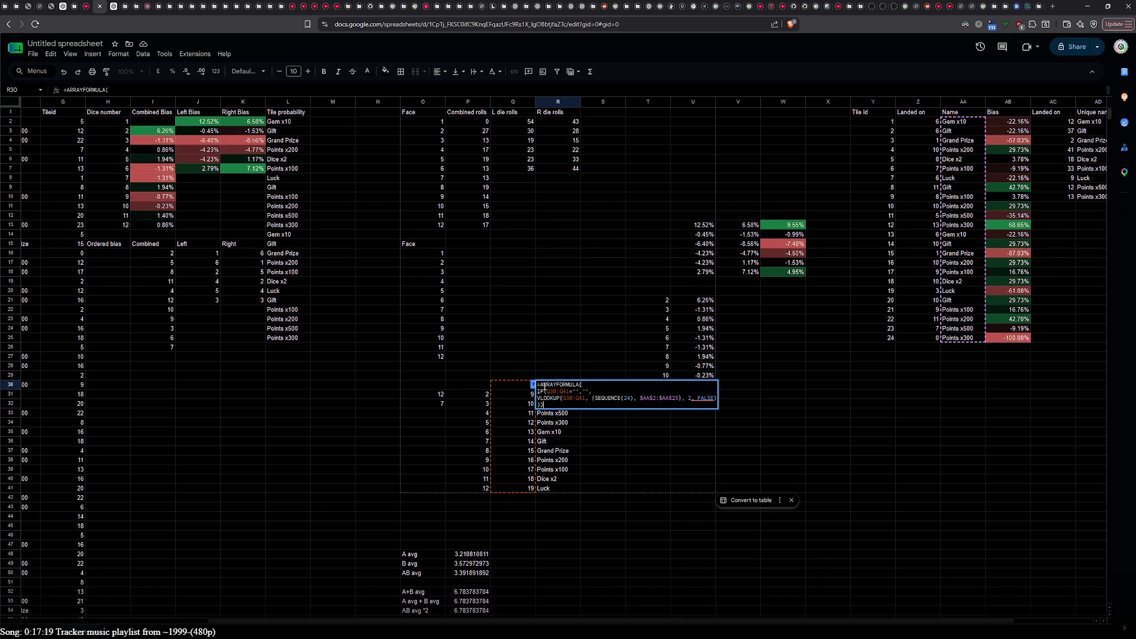
Step: Open P30's FILTER formula that lists the non-empty faces from O16:O27
{"action": "left_click", "coordinate": [477, 384]}
{"action": "double_click", "coordinate": [477, 385]}
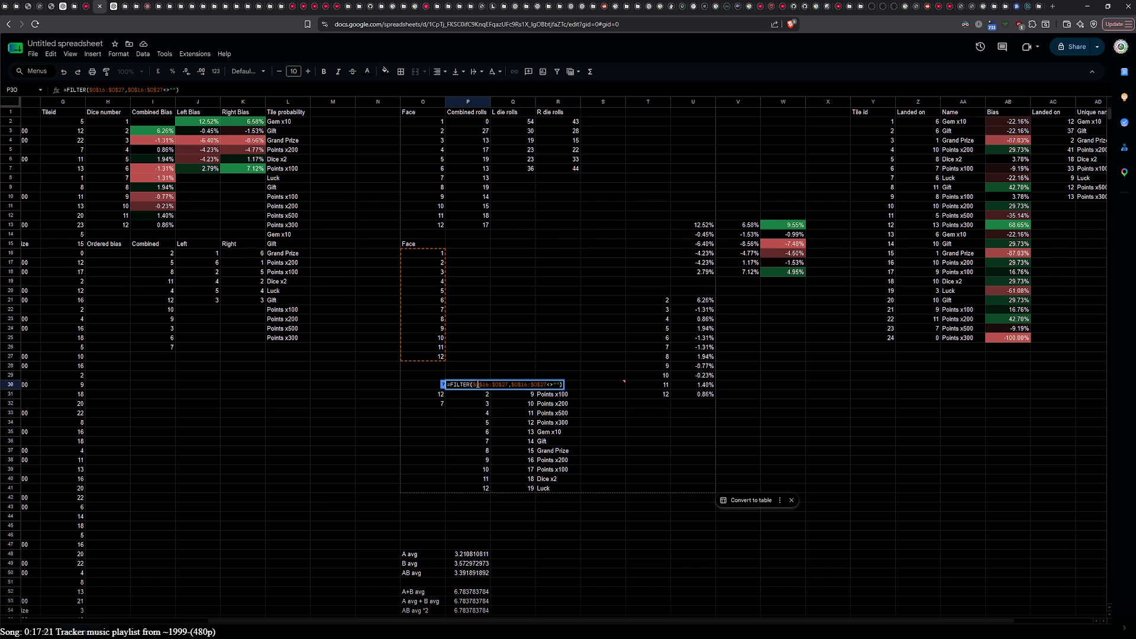
{"action": "left_click", "coordinate": [498, 358]}
{"action": "left_click", "coordinate": [445, 385]}
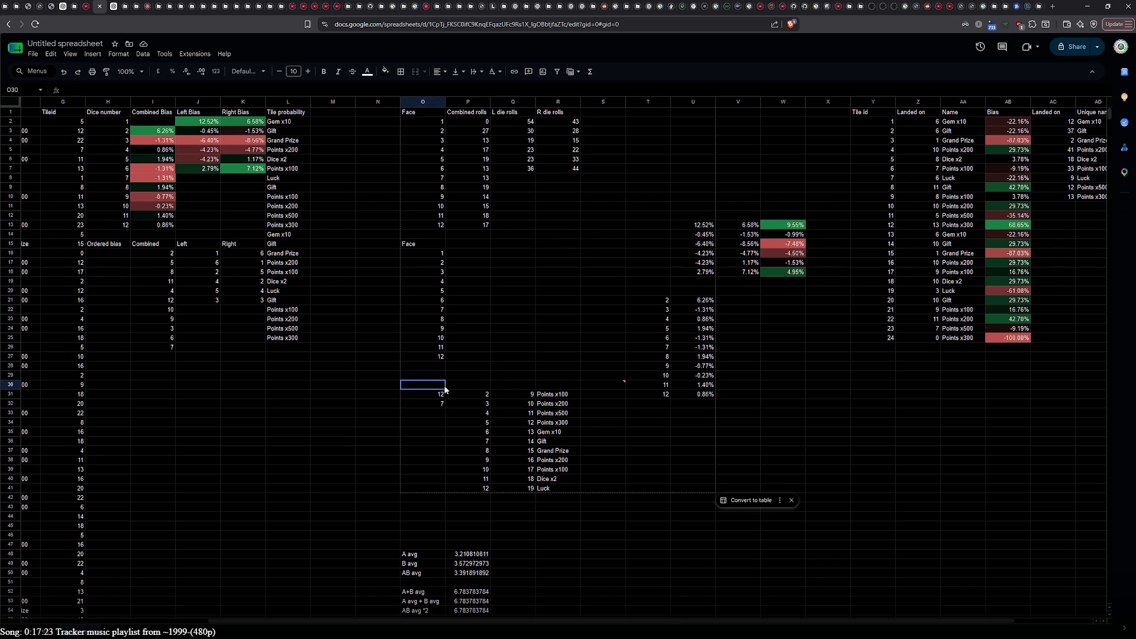
{"action": "left_click", "coordinate": [477, 385]}
{"action": "double_click", "coordinate": [478, 385]}
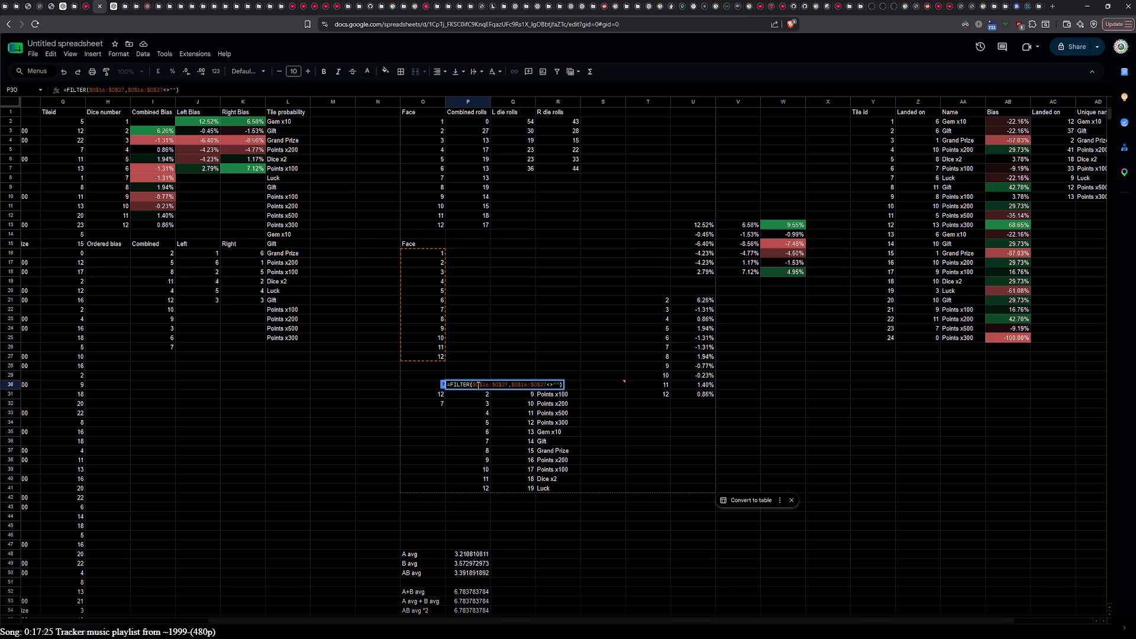
{"action": "scroll", "coordinate": [309, 608], "scroll_direction": "left", "scroll_amount": 3}
{"action": "scroll", "coordinate": [266, 604], "scroll_direction": "left", "scroll_amount": 3}
{"action": "scroll", "coordinate": [225, 602], "scroll_direction": "right", "scroll_amount": 8}
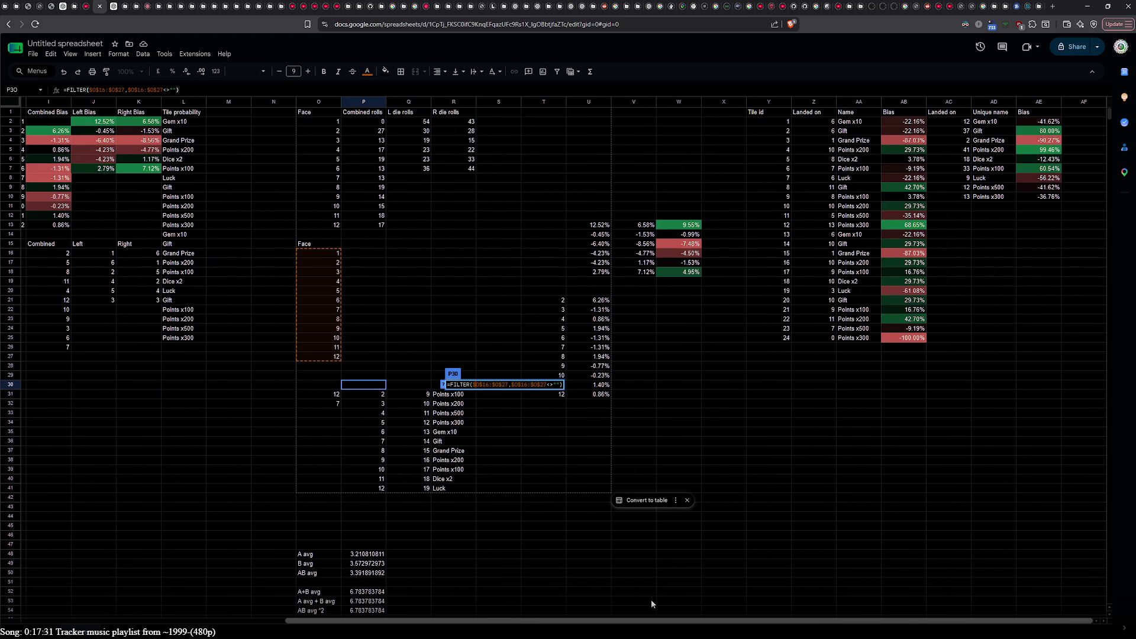
{"action": "scroll", "coordinate": [568, 599], "scroll_direction": "left", "scroll_amount": 2}
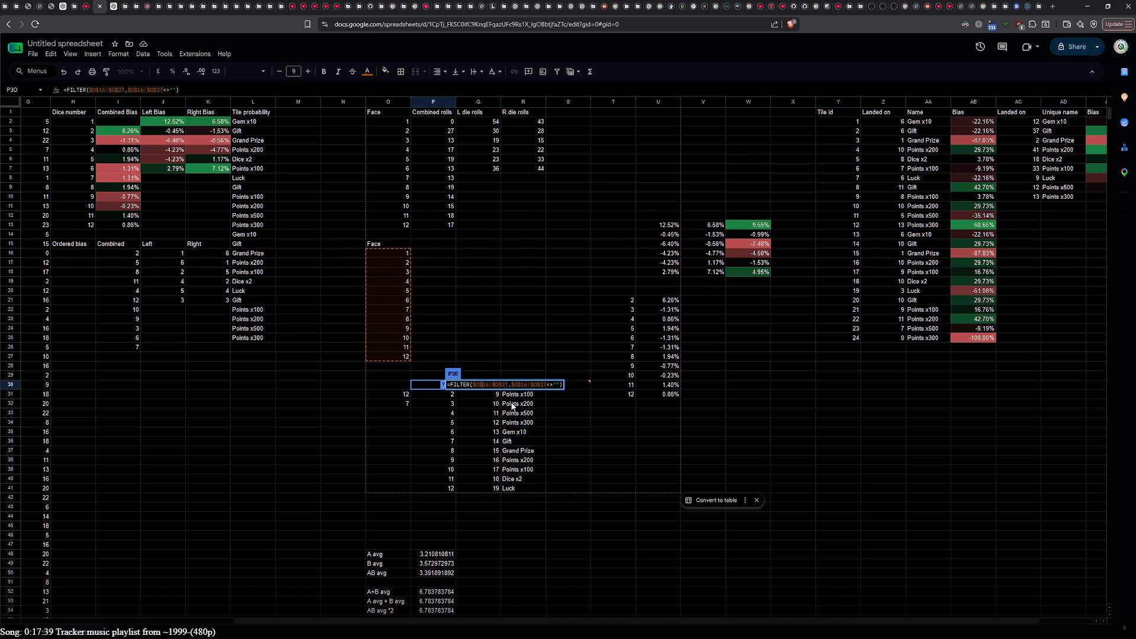
Step: Enter =FILTER($O$16:$O$27,$O$16:$O$27<>"") in P30 to list the face numbers
{"action": "key", "text": "Escape"}
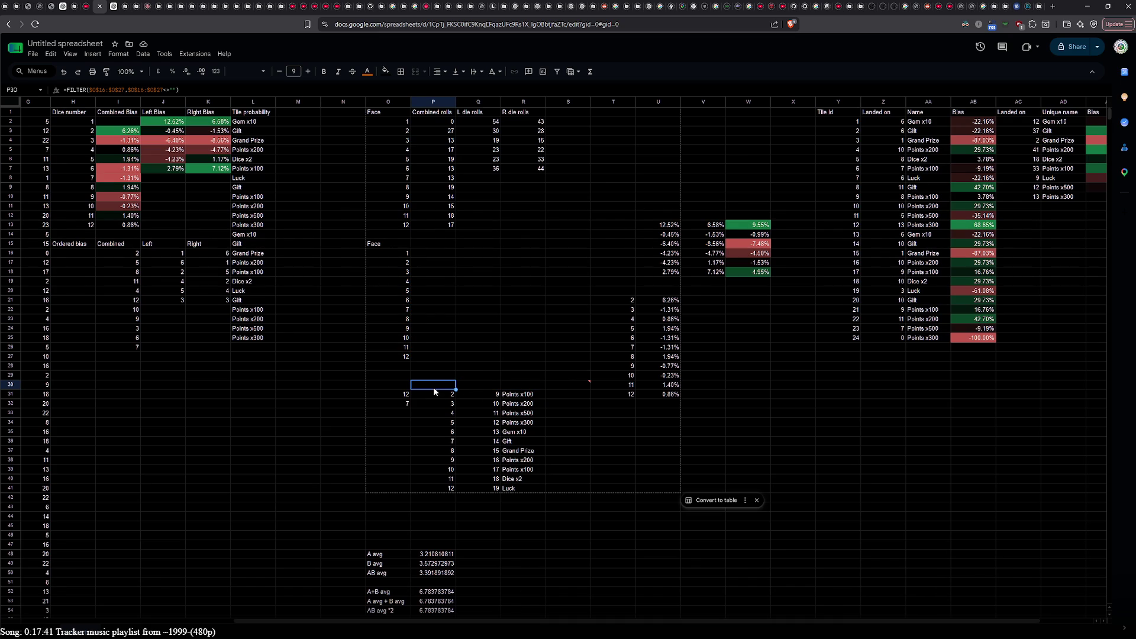
{"action": "double_click", "coordinate": [434, 386]}
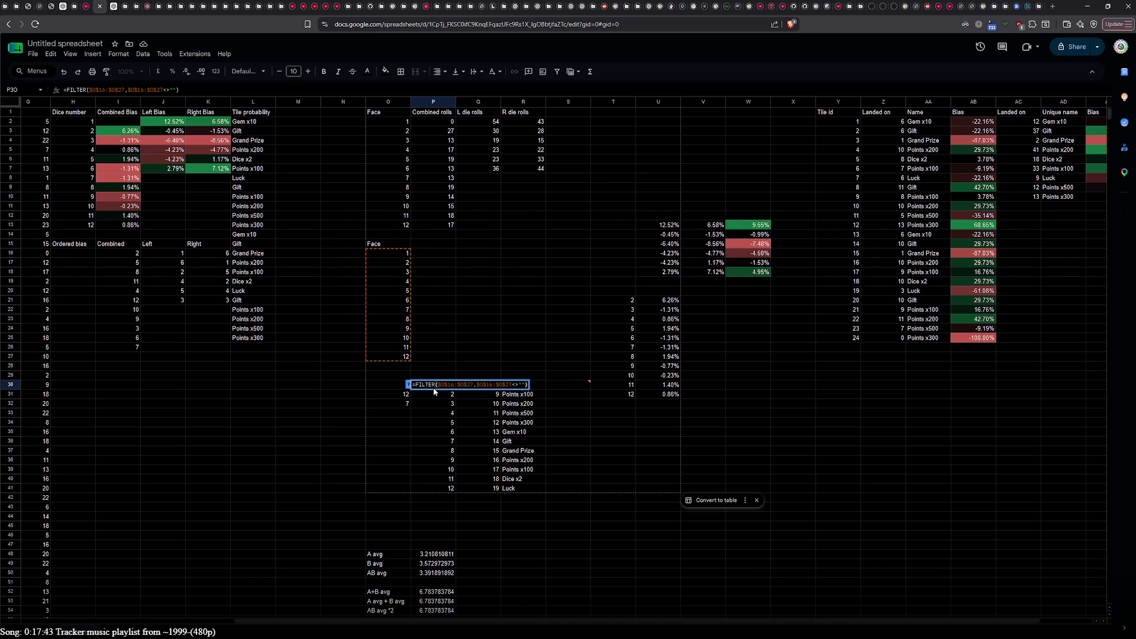
{"action": "key", "text": "Escape"}
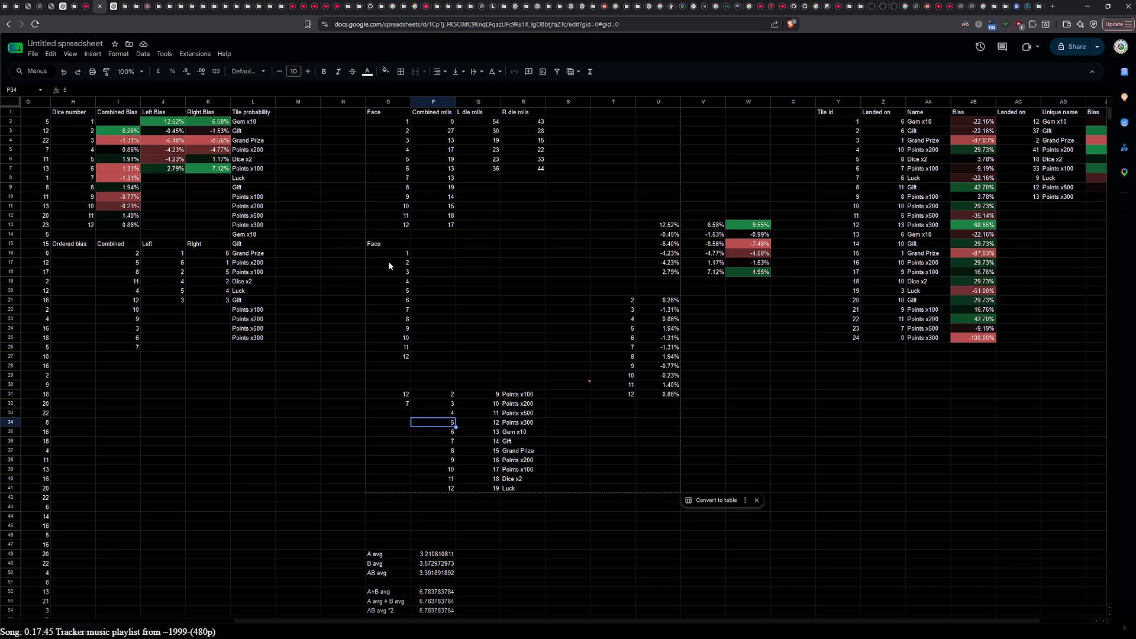
{"action": "left_click", "coordinate": [482, 393]}
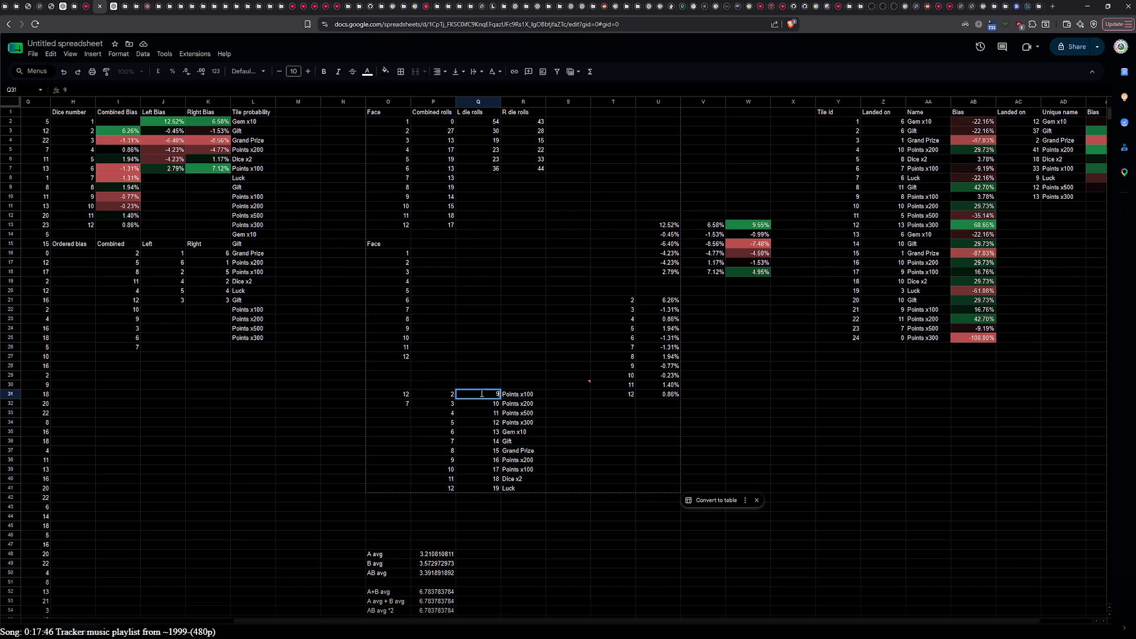
{"action": "left_click", "coordinate": [449, 397]}
{"action": "left_click", "coordinate": [443, 334]}
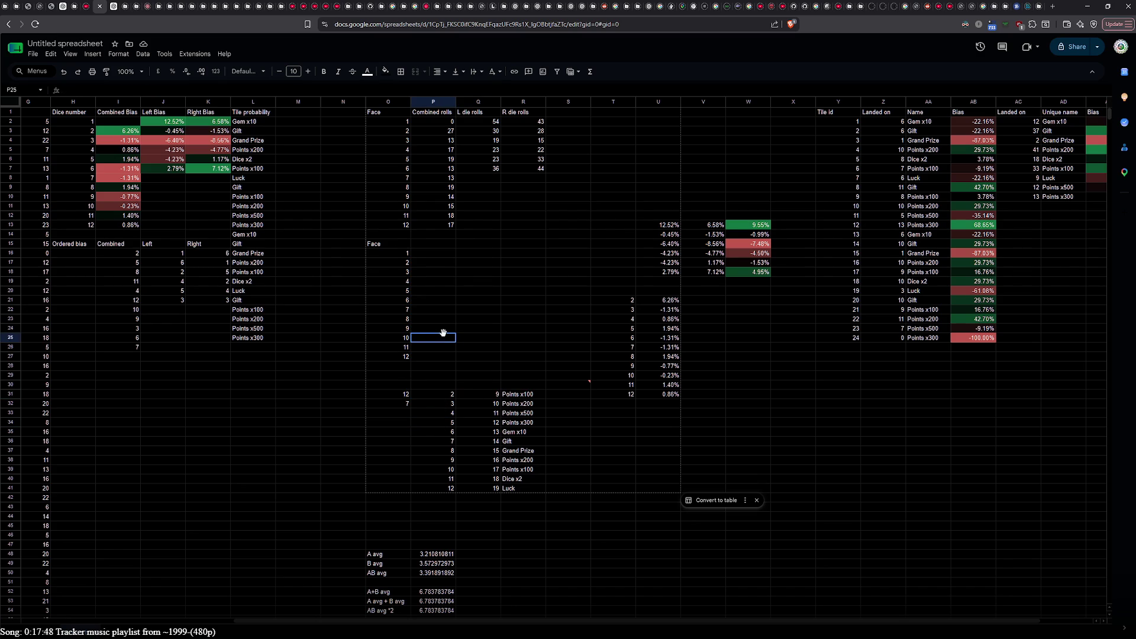
{"action": "left_click", "coordinate": [386, 254]}
{"action": "left_click", "coordinate": [389, 358], "text": "shift"}
{"action": "key", "text": "ctrl+c"}
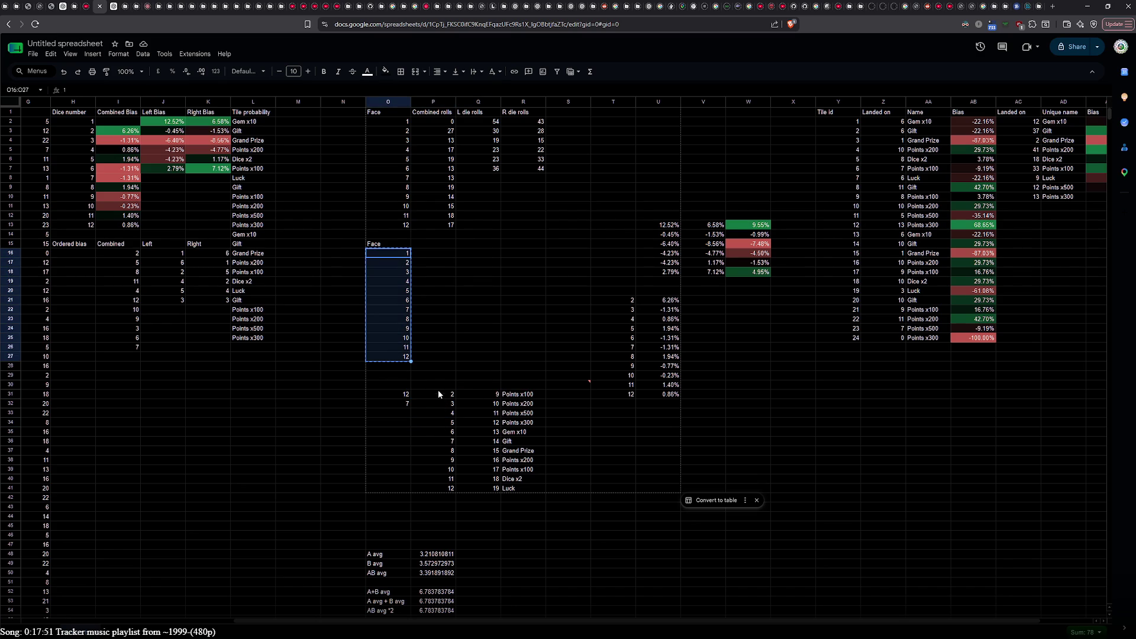
{"action": "left_click", "coordinate": [438, 392]}
{"action": "left_click", "coordinate": [445, 386]}
{"action": "key", "text": "ctrl+v"}
Step: Try pasting the O16:O27 faces over P30:P41, then undo to keep the FILTER results
{"action": "left_click", "coordinate": [447, 489], "text": "shift"}
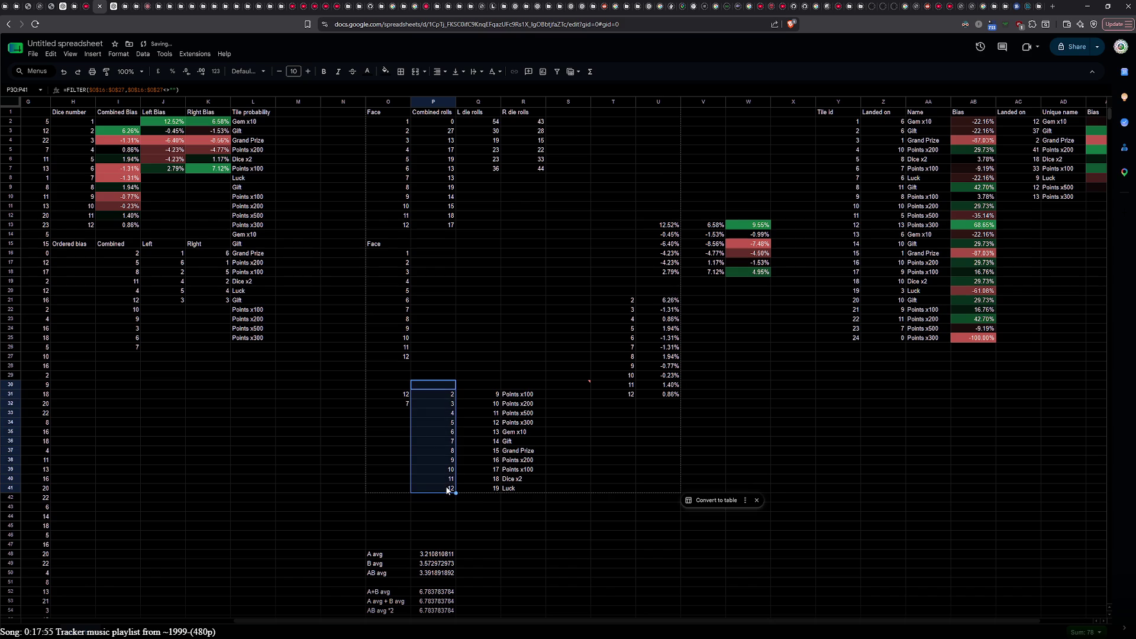
{"action": "left_click", "coordinate": [397, 354]}
{"action": "left_click", "coordinate": [385, 253], "text": "shift"}
{"action": "key", "text": "ctrl+c"}
{"action": "left_click", "coordinate": [421, 385]}
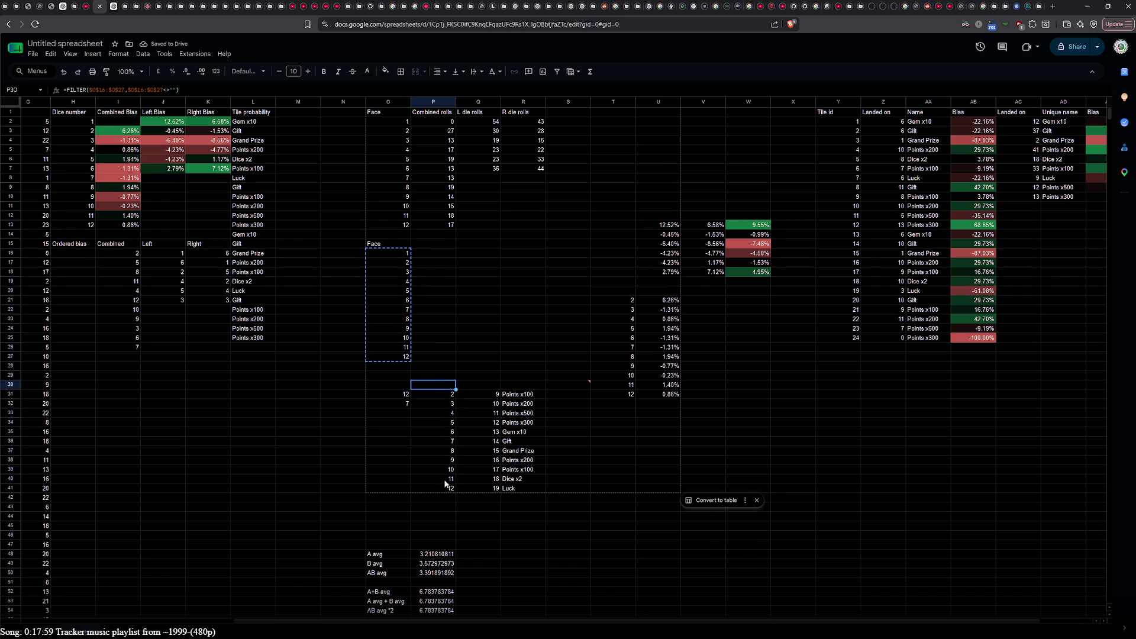
{"action": "left_click", "coordinate": [447, 486], "text": "shift"}
{"action": "key", "text": "ctrl+v"}
{"action": "key", "text": "ctrl+z"}
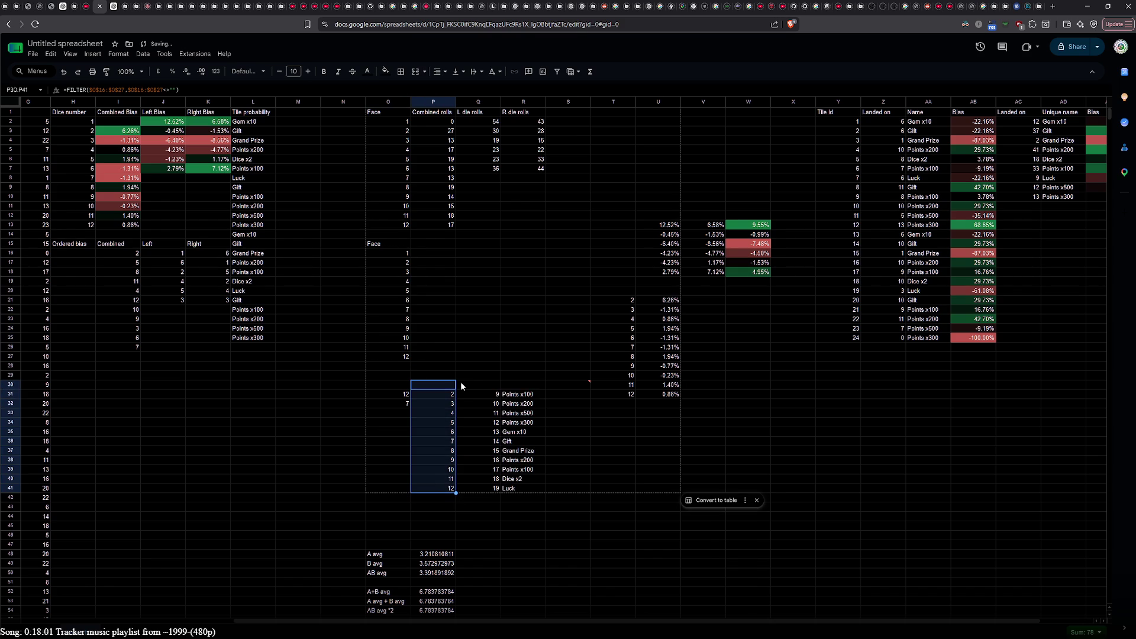
Step: Rework the Q30 ARRAYFORMULA(MOD(...SEQUENCE...)) formula for rolls 2–12 and tile ids 9–19
{"action": "double_click", "coordinate": [464, 385]}
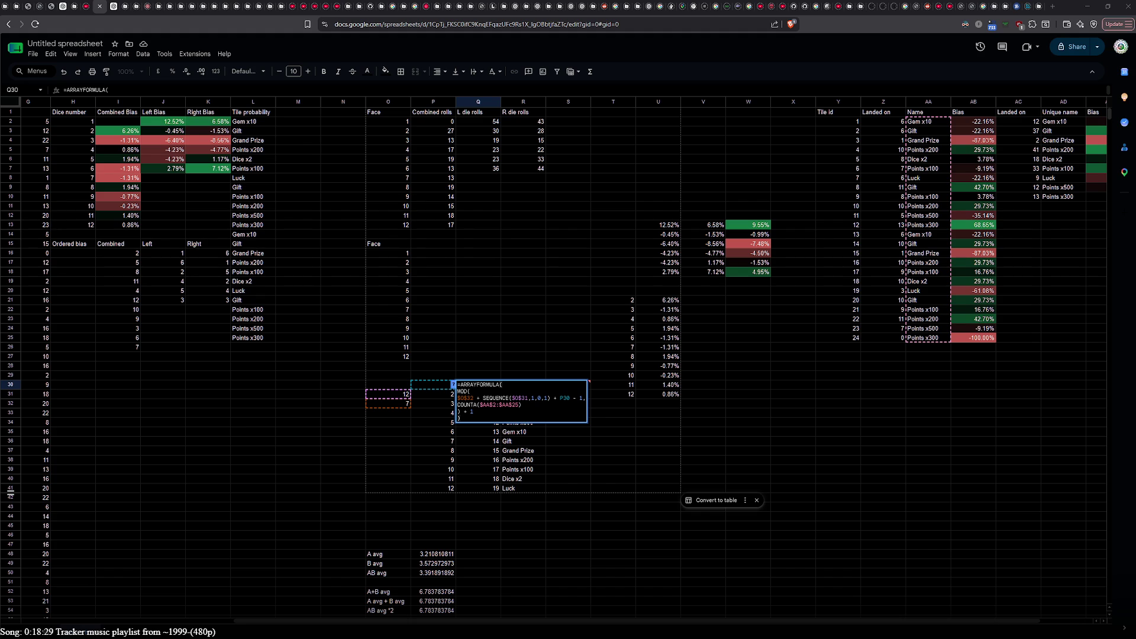
{"action": "left_click", "coordinate": [466, 319]}
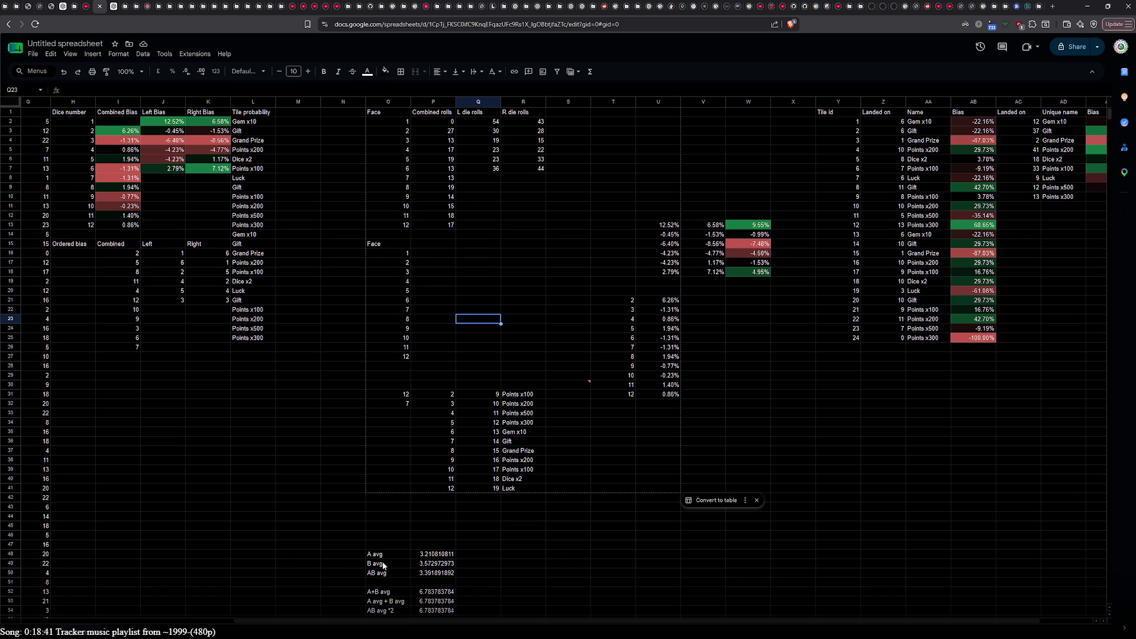
{"action": "left_click_drag", "start_coordinate": [715, 622], "coordinate": [769, 623]}
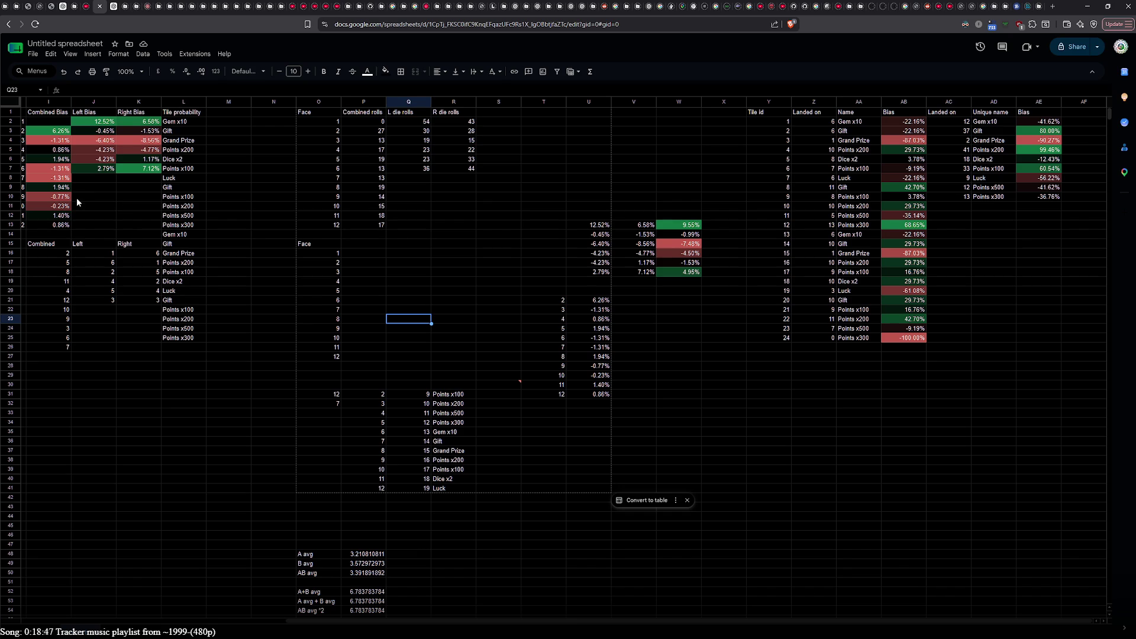
{"action": "left_click_drag", "start_coordinate": [551, 623], "coordinate": [295, 624]}
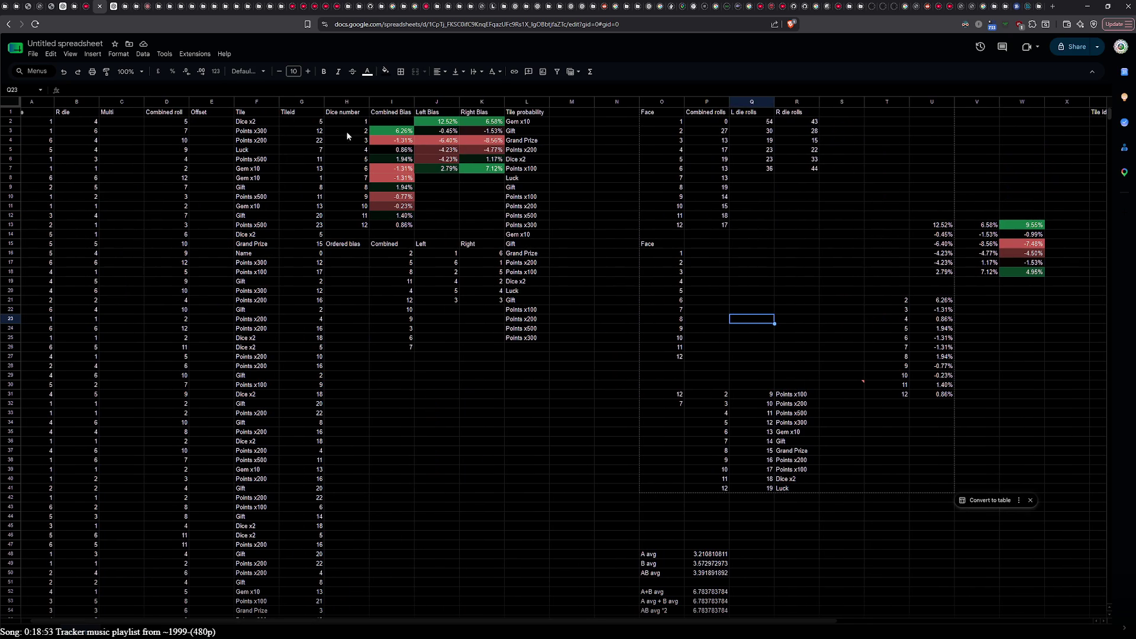
Step: Apply Outer borders to the Dice number bias table H1:K13
{"action": "left_click", "coordinate": [347, 112]}
{"action": "left_click", "coordinate": [489, 226], "text": "shift"}
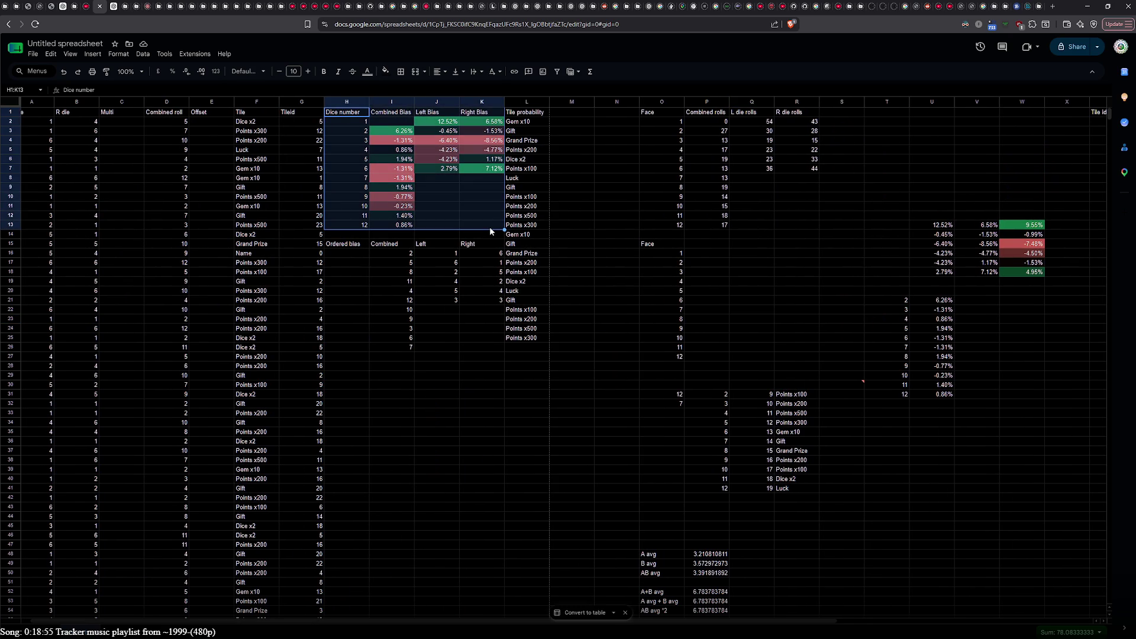
{"action": "left_click", "coordinate": [401, 72]}
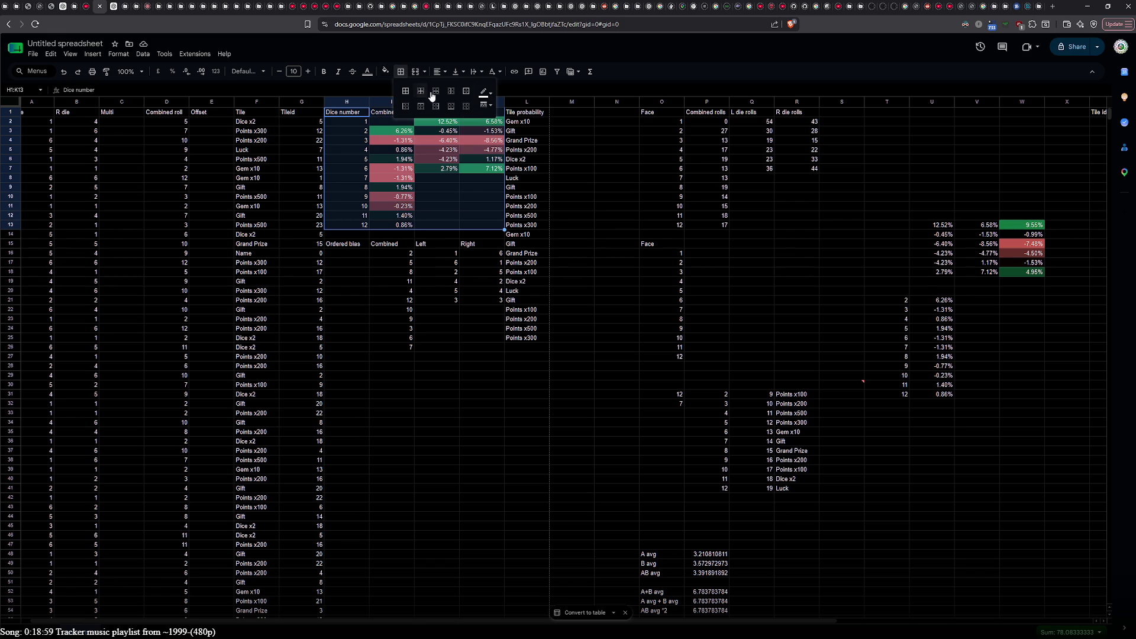
{"action": "left_click", "coordinate": [467, 91]}
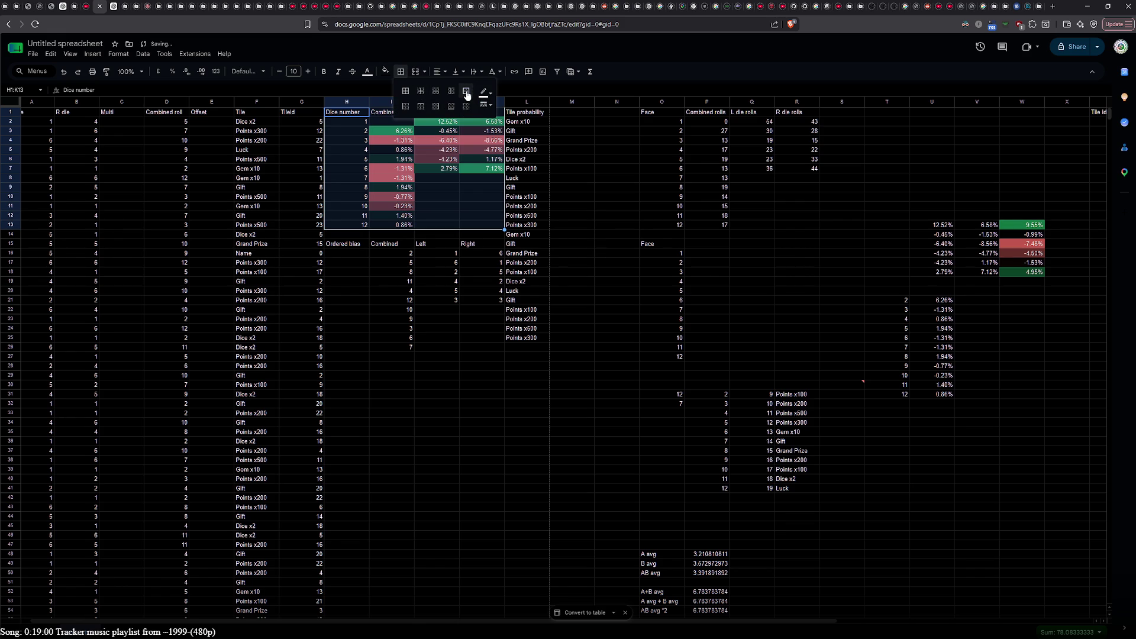
{"action": "left_click", "coordinate": [356, 452]}
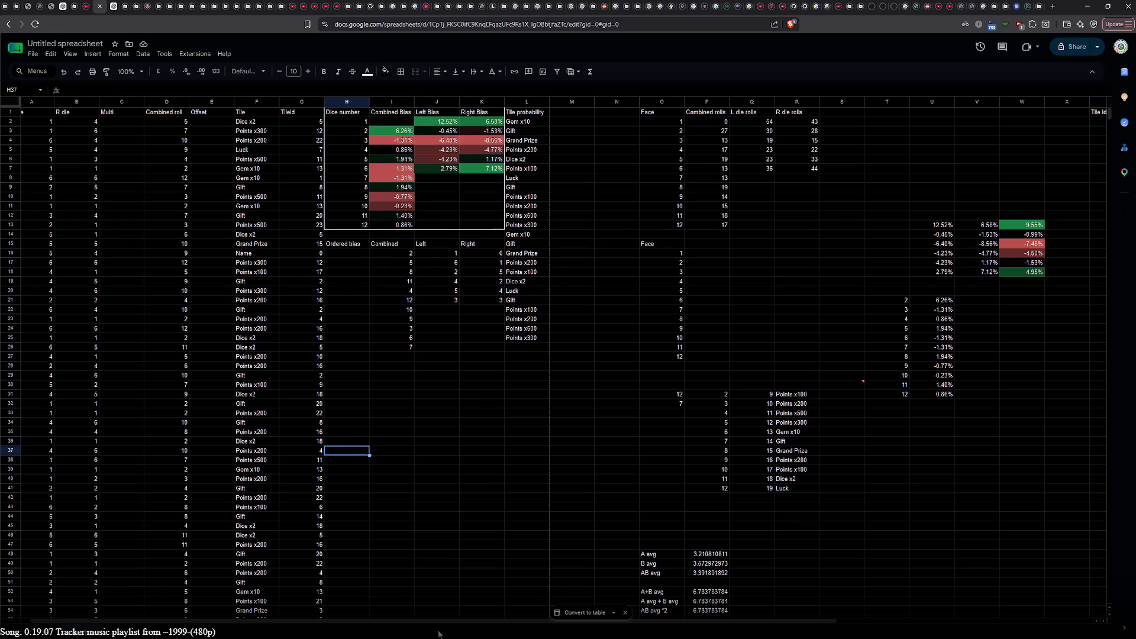
{"action": "left_click_drag", "start_coordinate": [439, 618], "coordinate": [736, 613]}
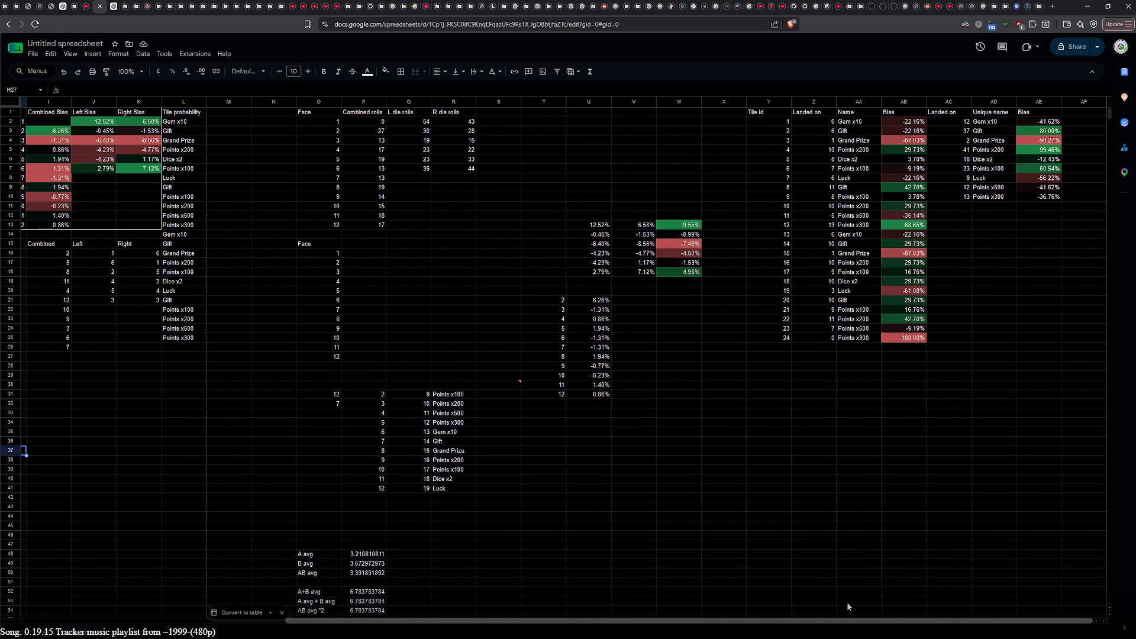
Step: Inspect and confirm the =(P2-Q13)/Q13 formula in S30
{"action": "left_click", "coordinate": [508, 385]}
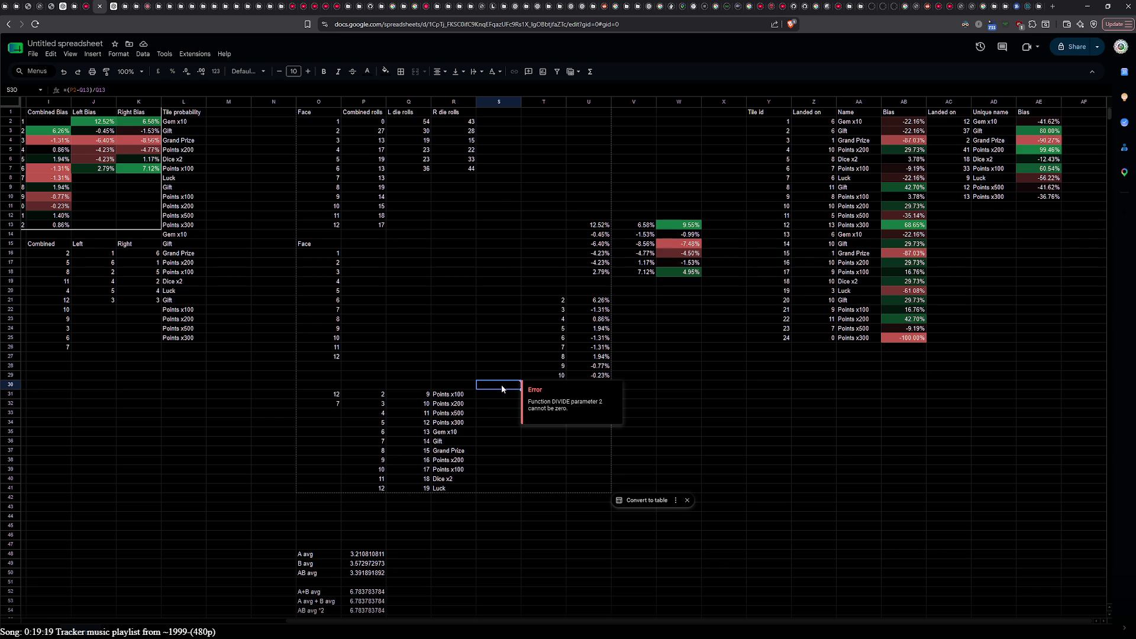
{"action": "double_click", "coordinate": [503, 386]}
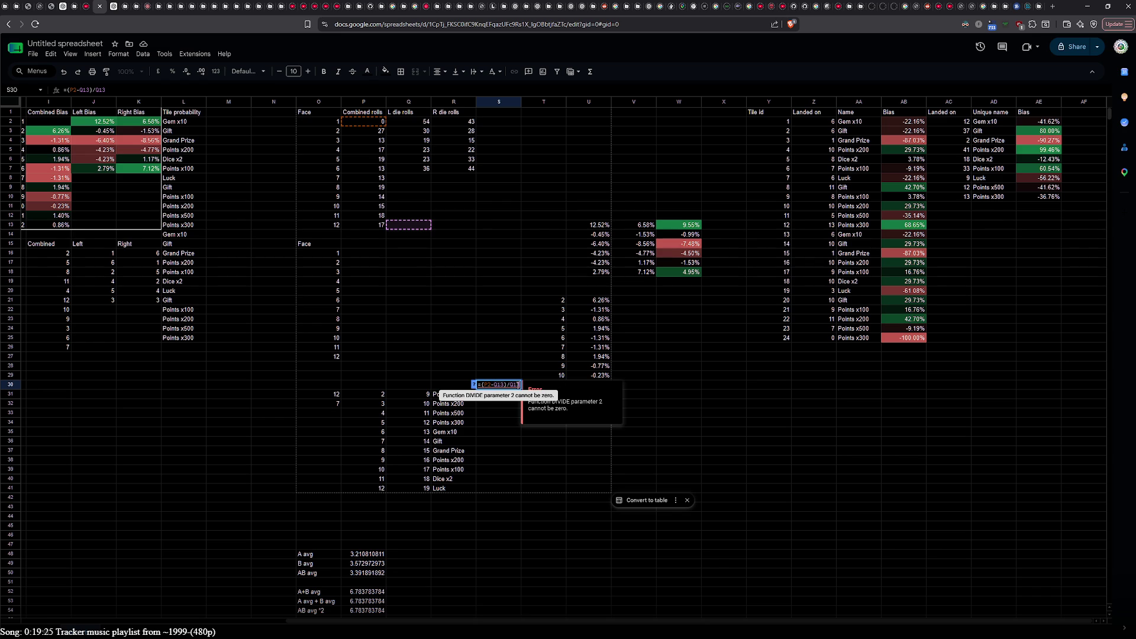
{"action": "scroll", "coordinate": [272, 506], "scroll_direction": "down", "scroll_amount": 5}
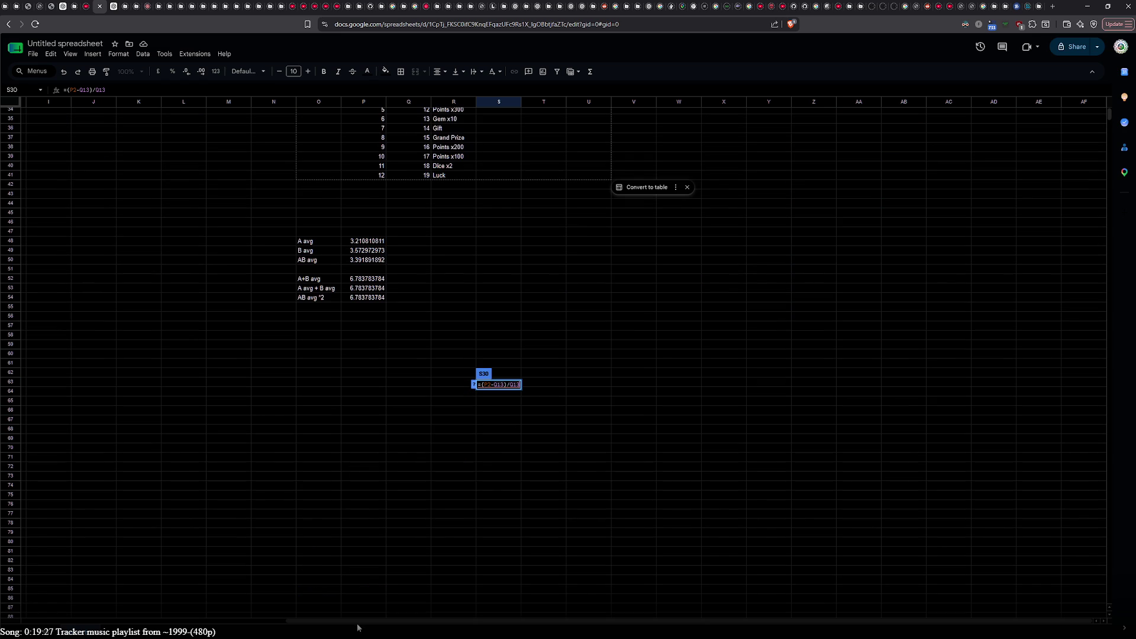
{"action": "left_click_drag", "start_coordinate": [358, 620], "coordinate": [117, 621]}
{"action": "scroll", "coordinate": [246, 559], "scroll_direction": "down", "scroll_amount": 15}
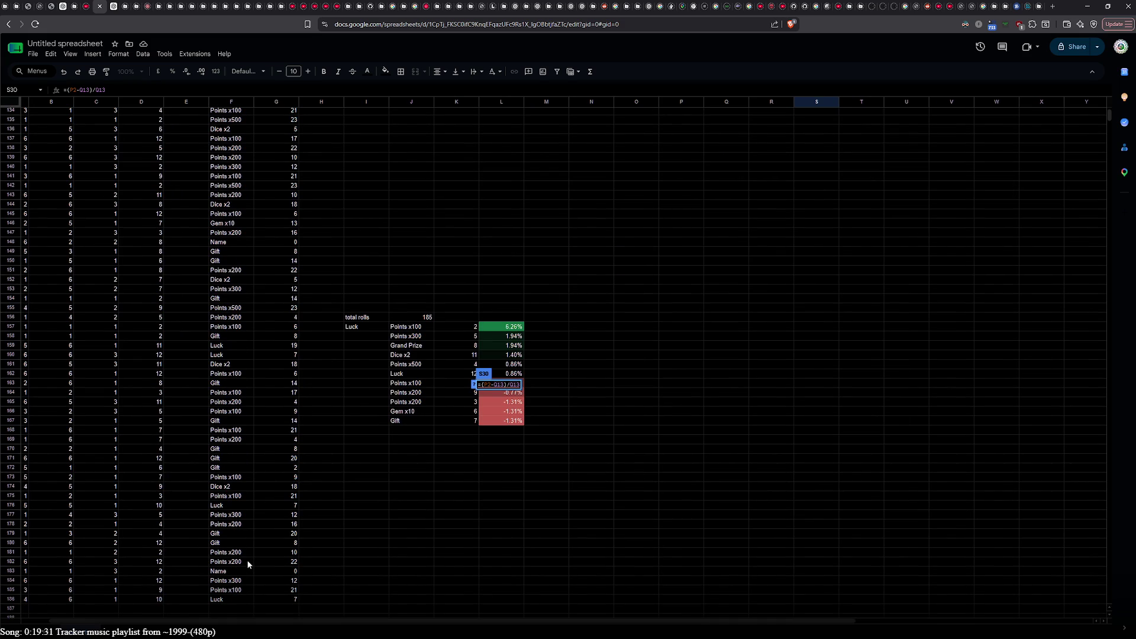
{"action": "scroll", "coordinate": [466, 564], "scroll_direction": "up", "scroll_amount": 20}
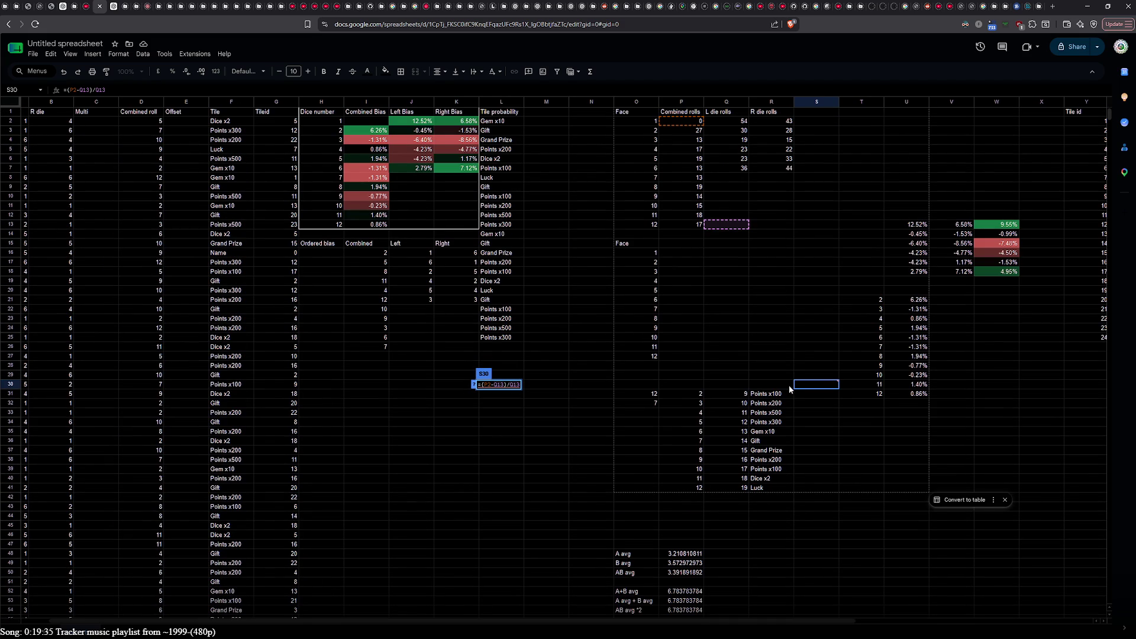
{"action": "left_click", "coordinate": [513, 385]}
{"action": "mouse_move", "coordinate": [811, 385]}
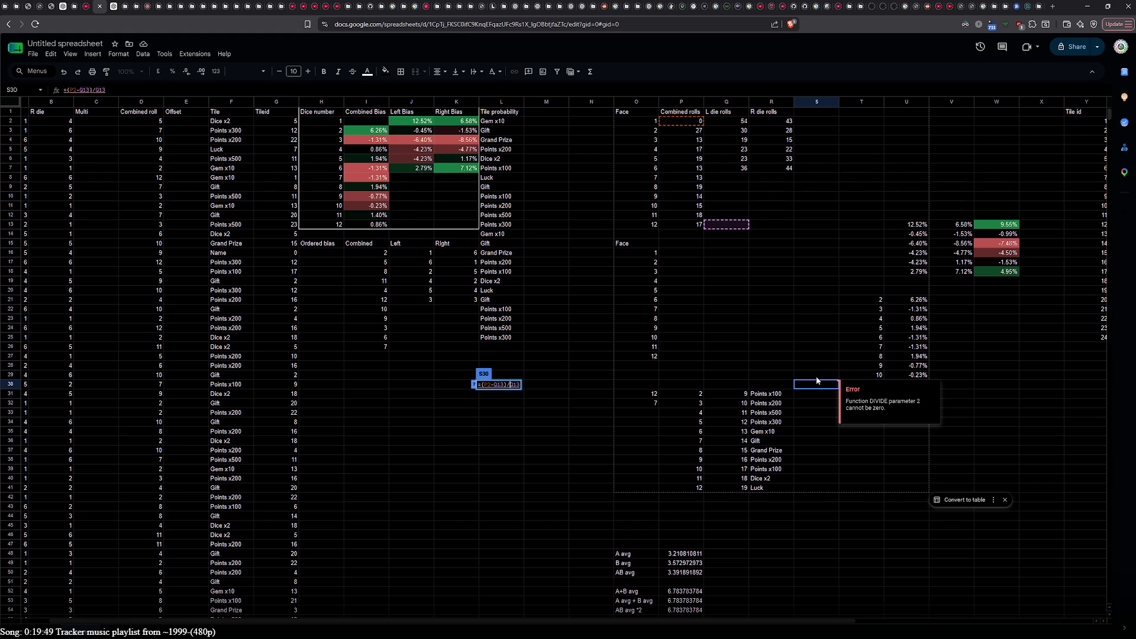
{"action": "key", "text": "Return"}
Step: Delete the erroring division formula from S30
{"action": "left_click", "coordinate": [819, 404]}
{"action": "left_click", "coordinate": [819, 395]}
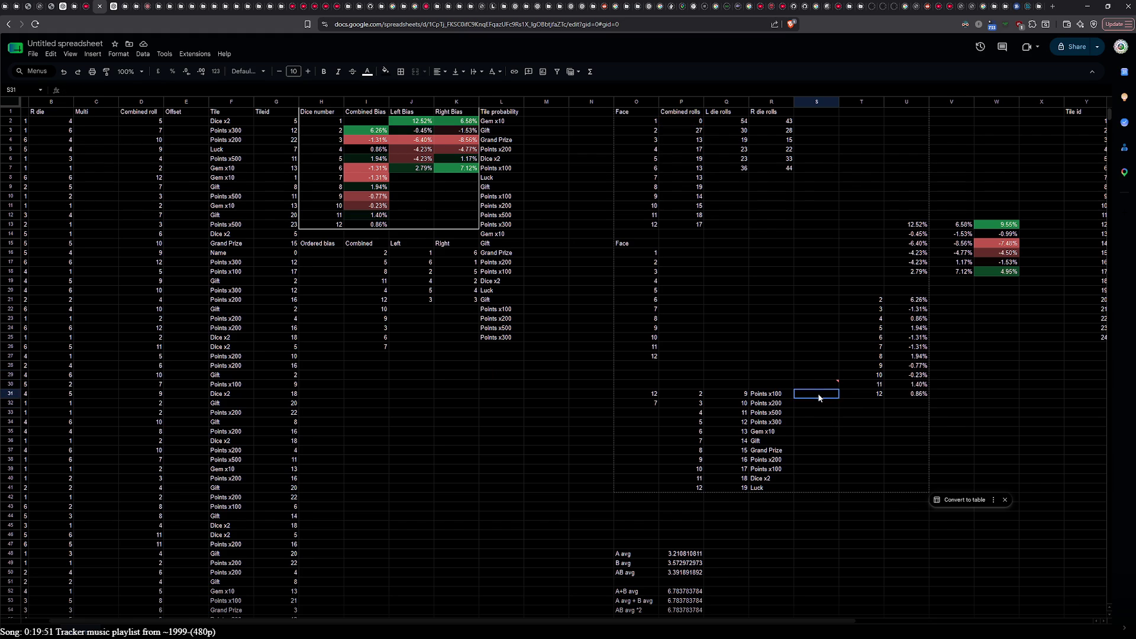
{"action": "left_click", "coordinate": [822, 386]}
{"action": "key", "text": "Delete"}
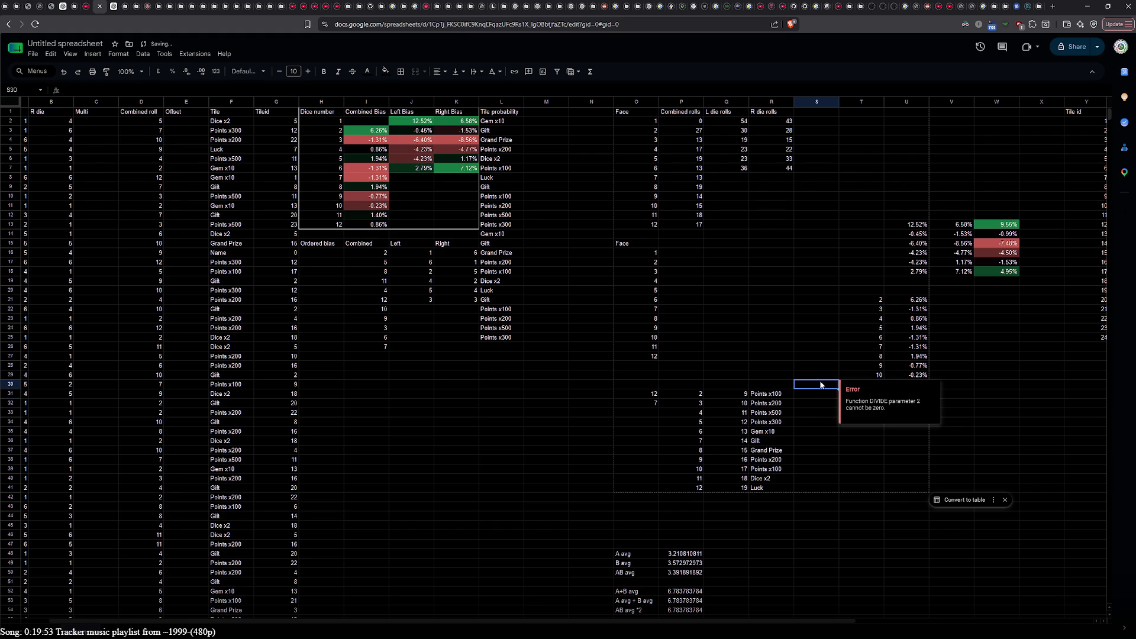
{"action": "left_click", "coordinate": [822, 376]}
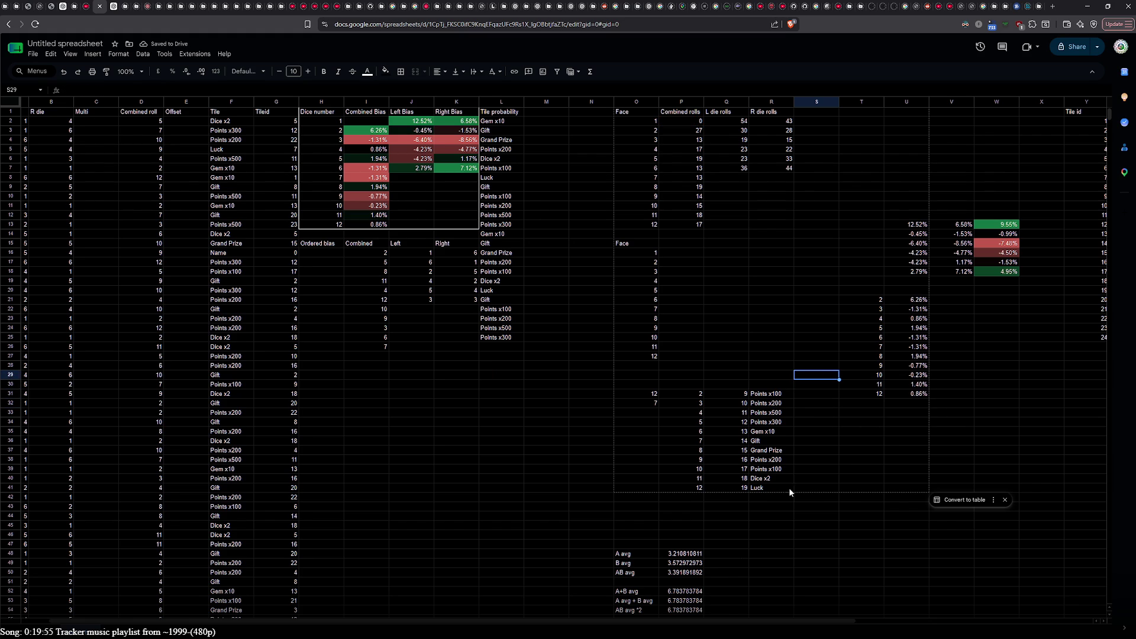
{"action": "left_click_drag", "start_coordinate": [727, 618], "coordinate": [1012, 619]}
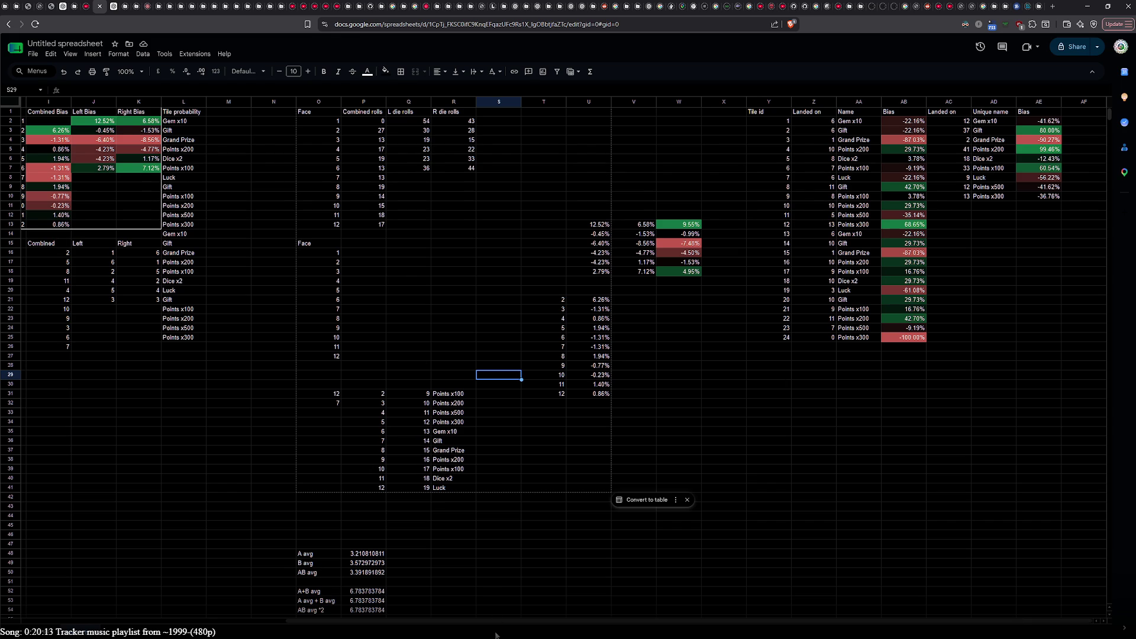
{"action": "left_click_drag", "start_coordinate": [496, 621], "coordinate": [307, 618]}
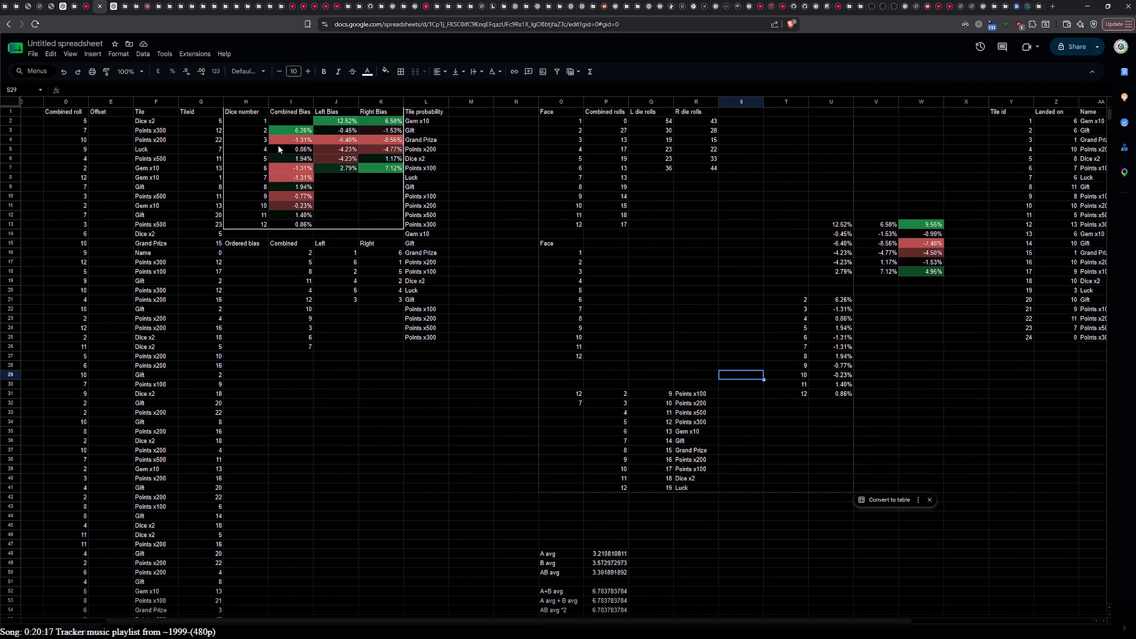
{"action": "left_click", "coordinate": [304, 253]}
{"action": "left_click", "coordinate": [303, 264]}
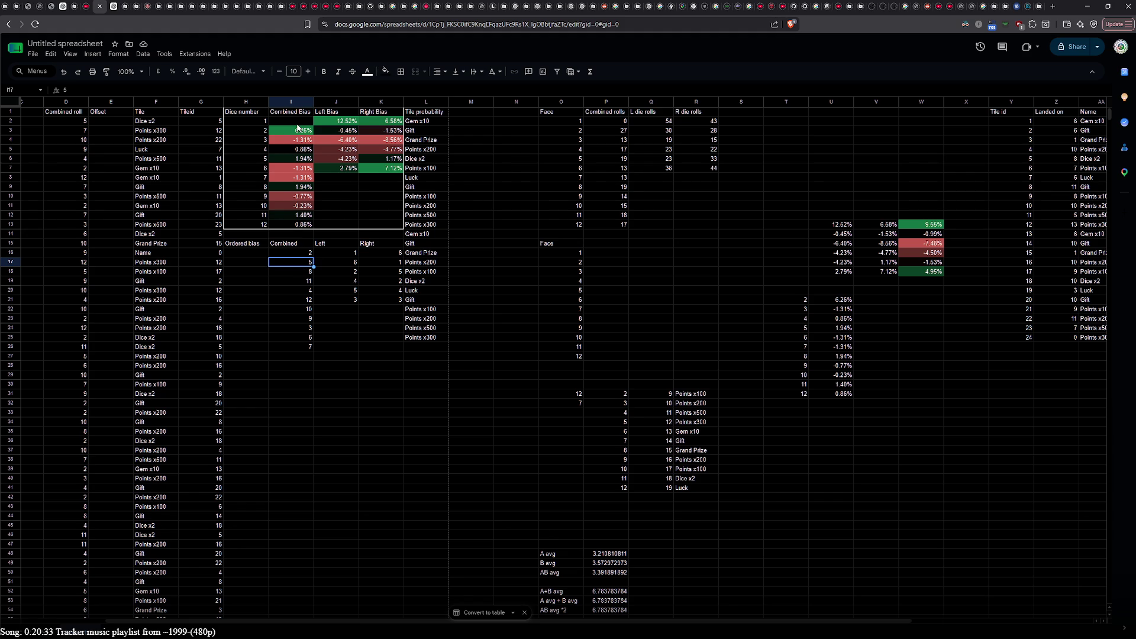
{"action": "left_click", "coordinate": [346, 368]}
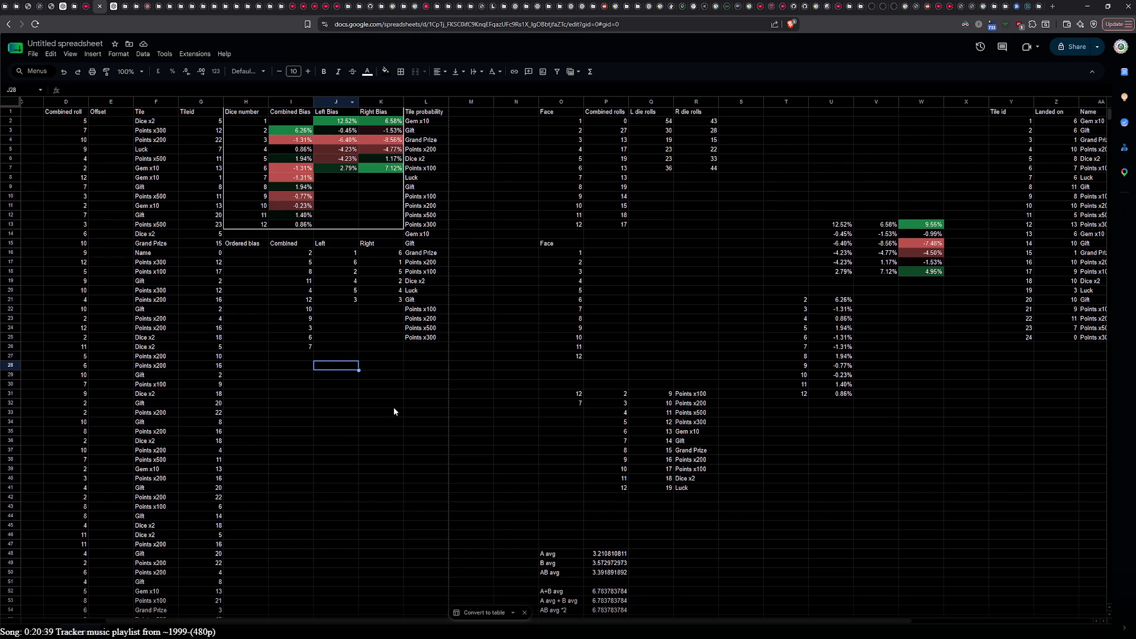
{"action": "scroll", "coordinate": [340, 500], "scroll_direction": "down", "scroll_amount": 20}
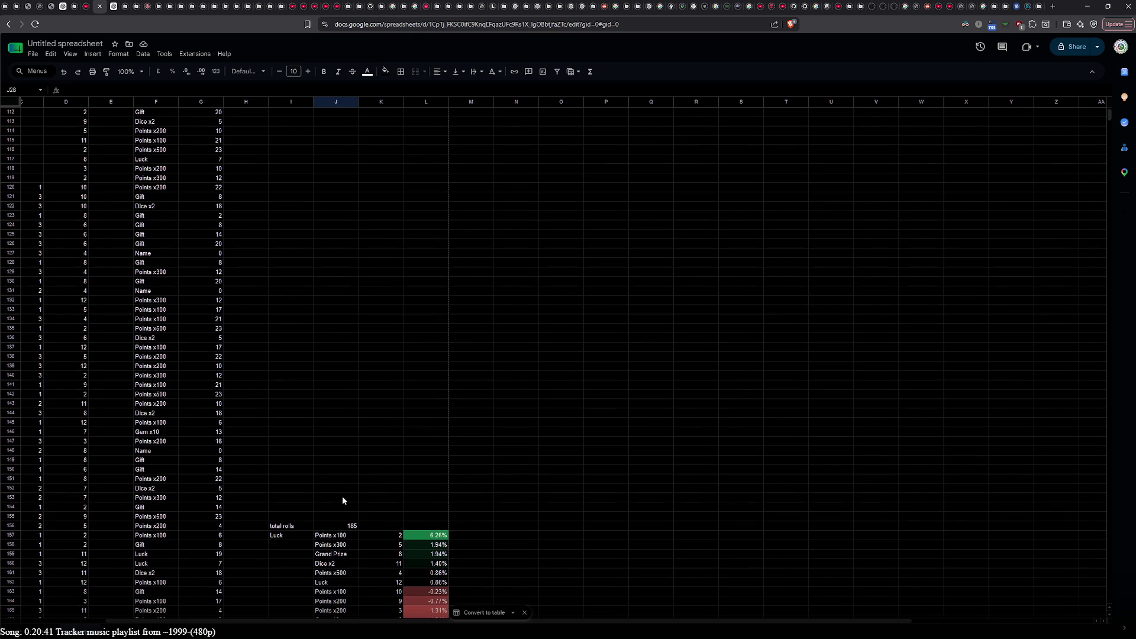
{"action": "scroll", "coordinate": [342, 501], "scroll_direction": "up", "scroll_amount": 20}
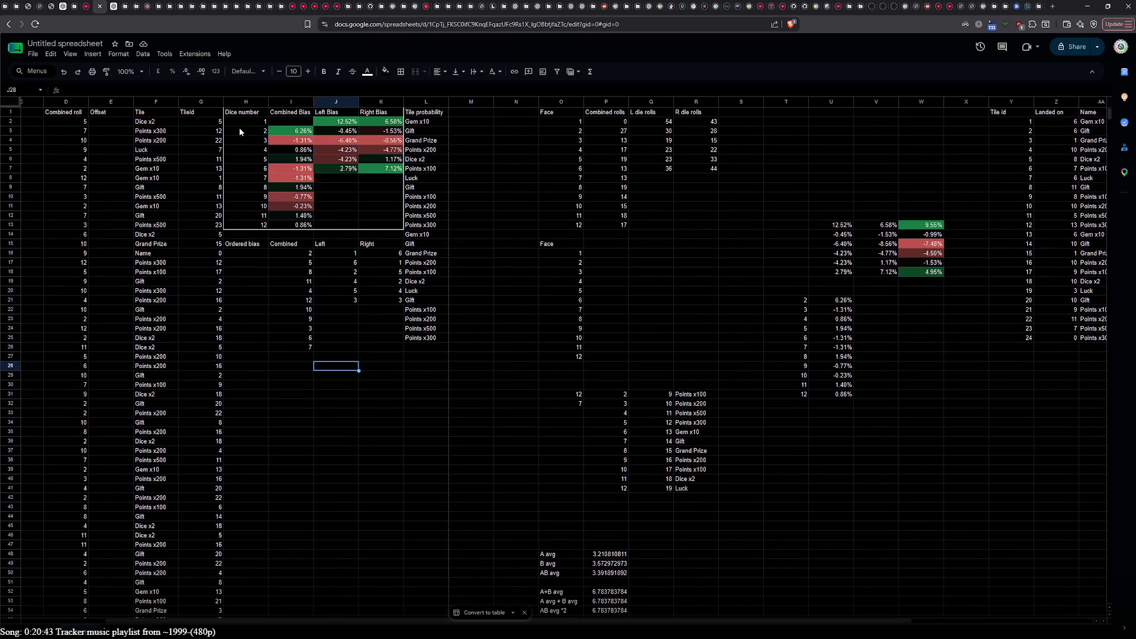